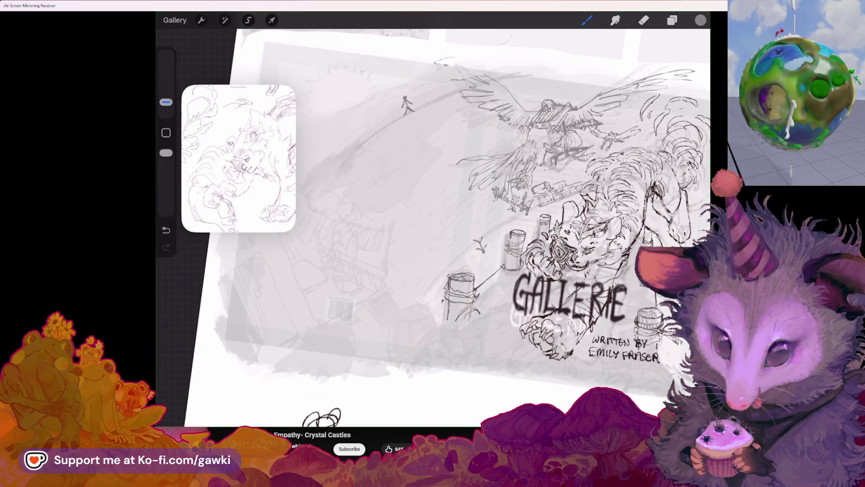
scroll(433, 223, up, 3)
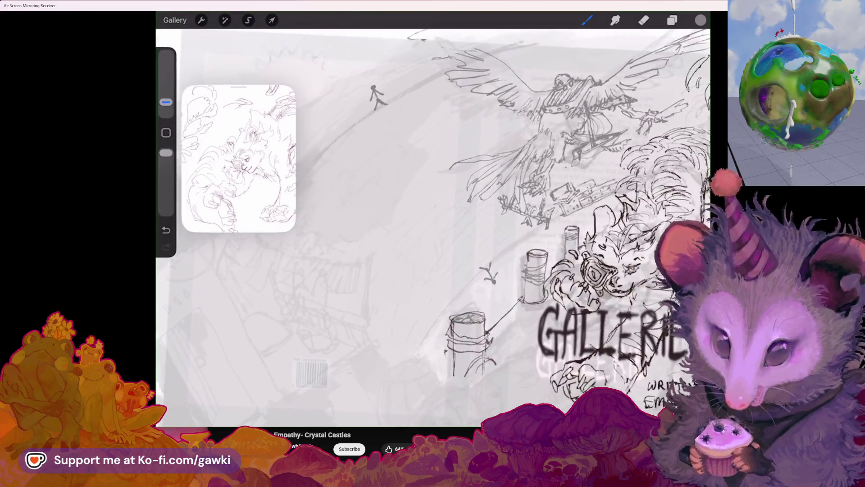
Erase the small stick figure and the stray scribble, then return to the pencil brush
click(643, 19)
scroll(432, 223, up, 2)
scroll(432, 223, up, 2)
drag(399, 101, 419, 132)
scroll(433, 223, up, 2)
drag(487, 269, 496, 277)
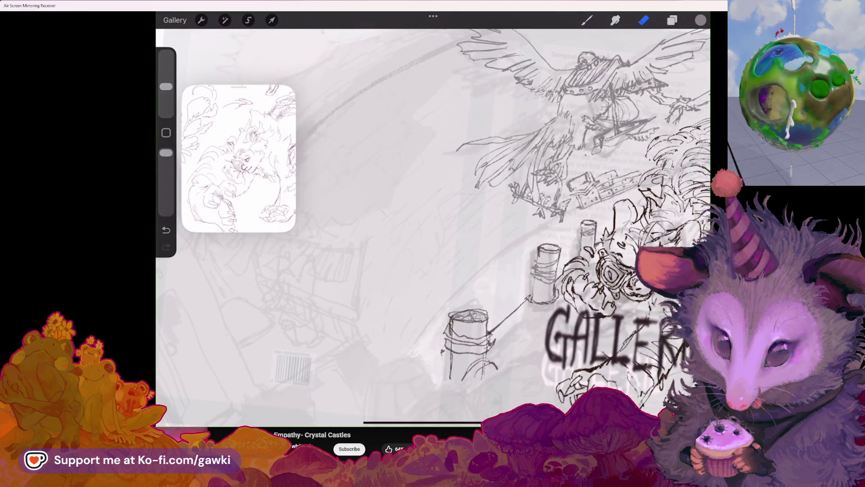
scroll(433, 223, up, 2)
scroll(433, 223, up, 2)
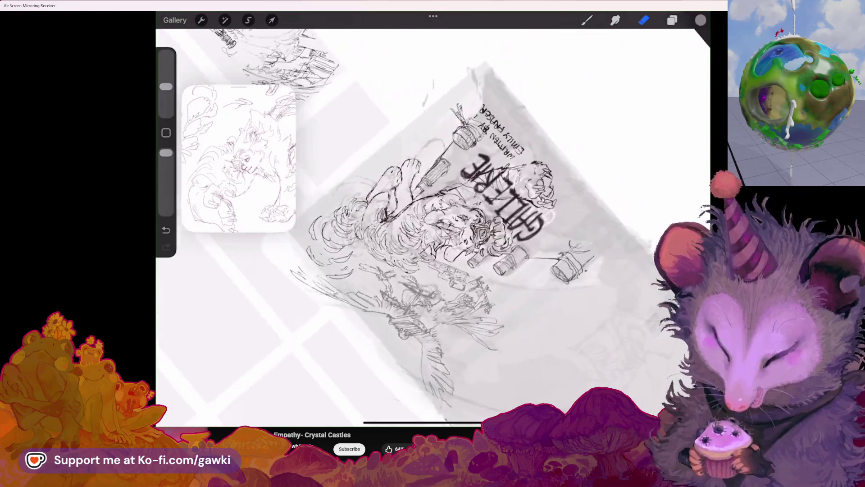
scroll(433, 224, up, 2)
key(b)
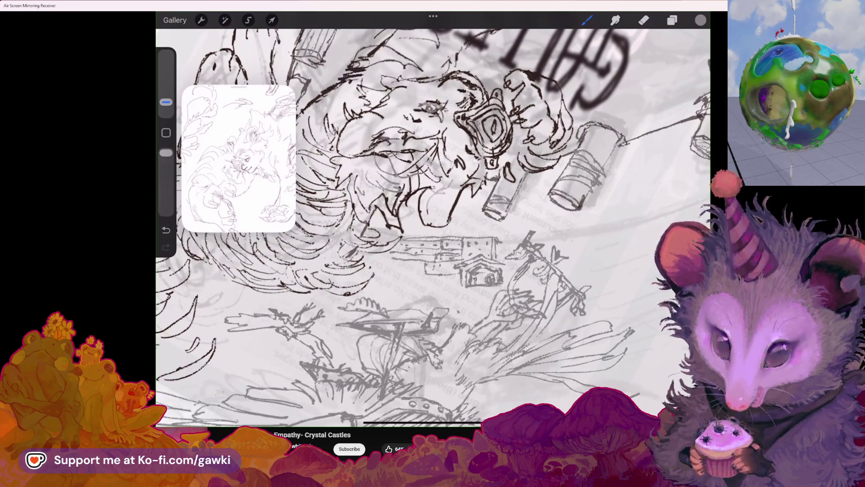
Undo, redo and undo the last small pencil stroke to settle the cleanup
key(ctrl+z)
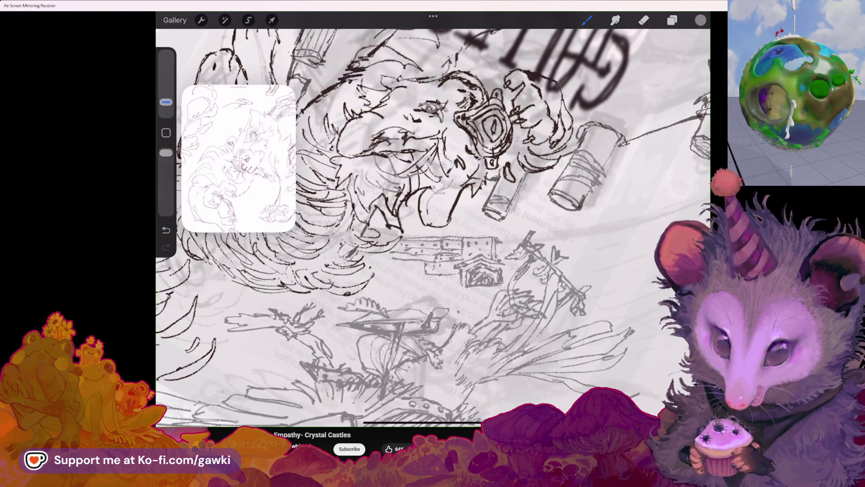
key(ctrl+shift+z)
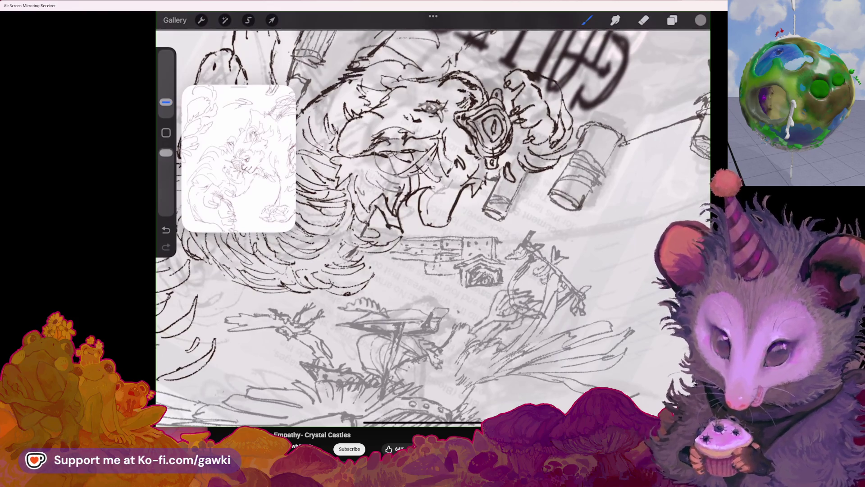
key(ctrl+z)
click(672, 20)
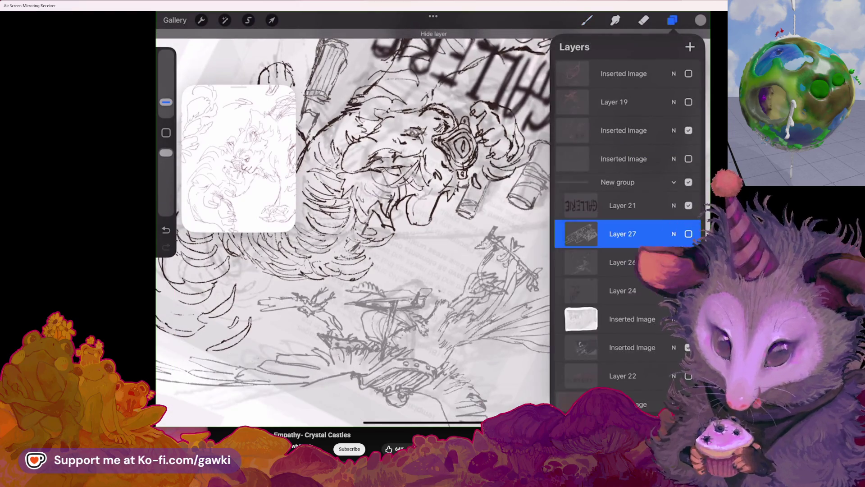
Toggle Layer 27's visibility off and on to check its rooftop sketch contents
click(672, 20)
click(672, 19)
click(689, 232)
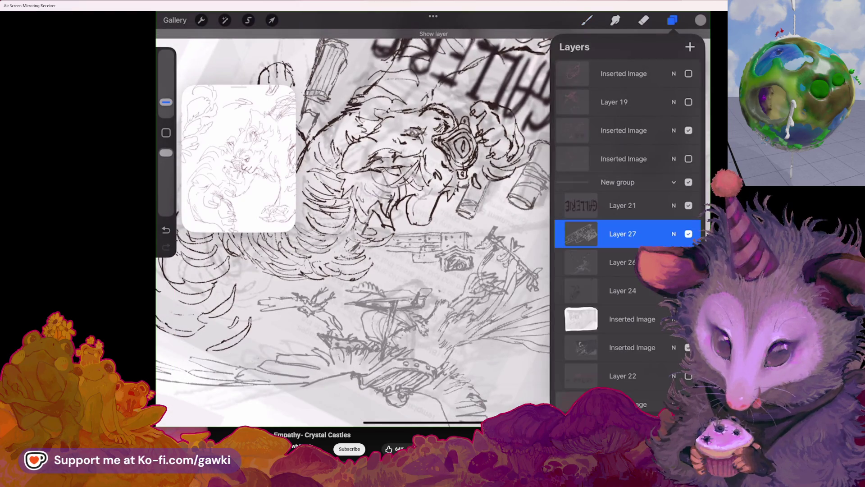
Raise Layer 27's brightness via Hue, Saturation, Brightness so its lines read fainter
click(225, 20)
click(233, 66)
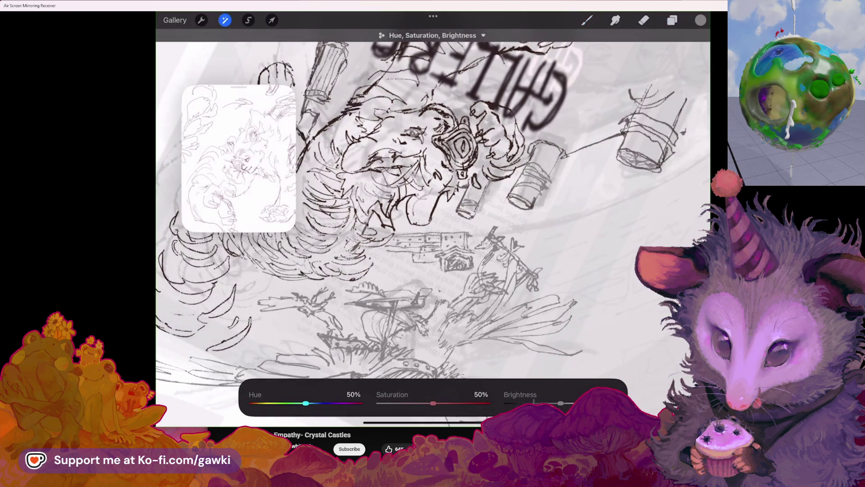
click(533, 270)
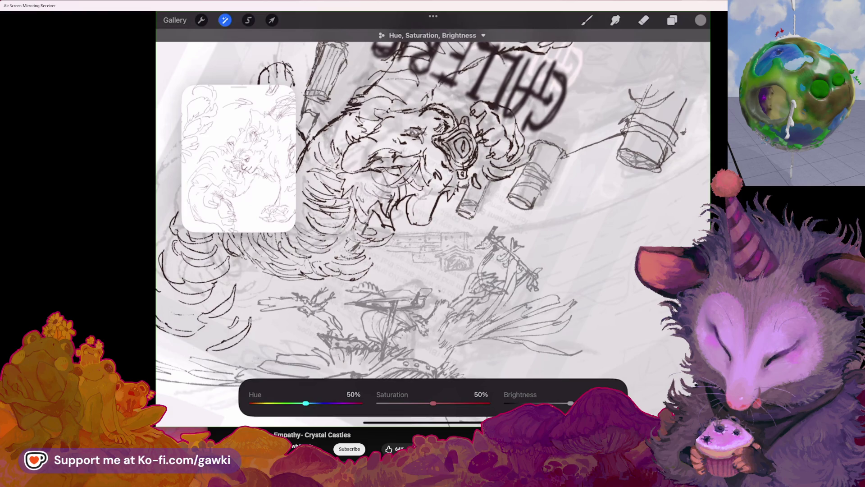
click(587, 20)
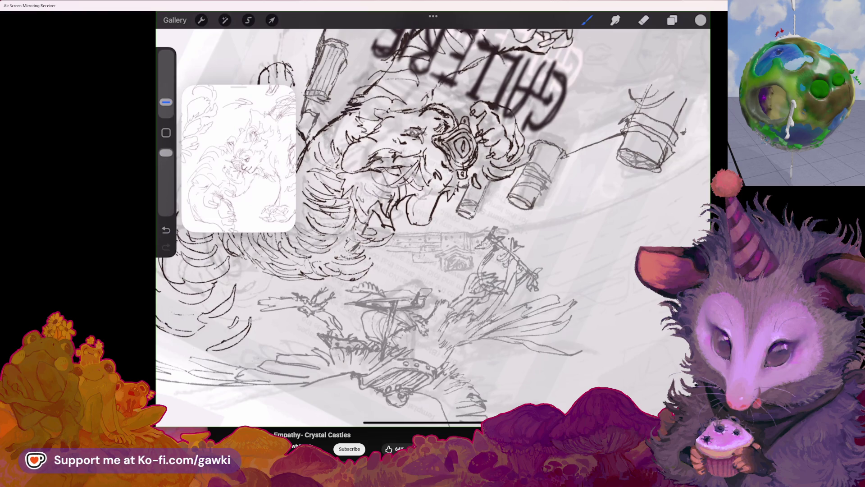
Rotate GALLERIE upright, zoom on the bottles and add first hatch strokes to the rooftop structure
mouse_move(507, 227)
mouse_down()
mouse_move(536, 223)
mouse_move(546, 208)
mouse_move(538, 218)
mouse_up()
click(563, 219)
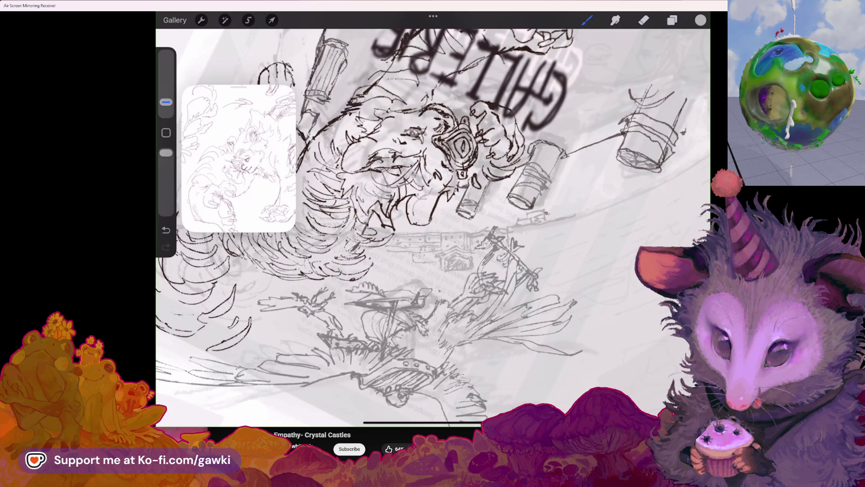
mouse_move(459, 142)
mouse_down()
mouse_move(444, 78)
mouse_move(579, 174)
mouse_move(589, 216)
mouse_up()
mouse_move(473, 318)
mouse_down()
mouse_move(396, 309)
mouse_move(332, 366)
mouse_move(359, 331)
mouse_up()
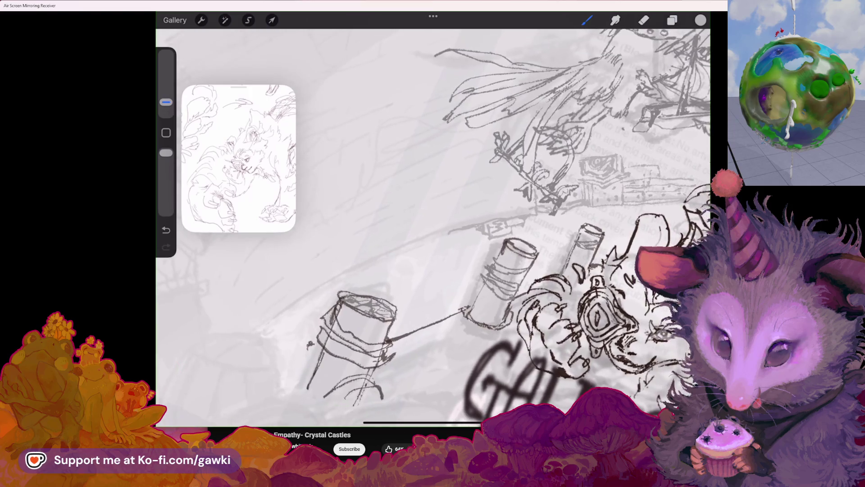
mouse_move(436, 238)
mouse_down()
mouse_move(451, 231)
mouse_move(466, 241)
mouse_up()
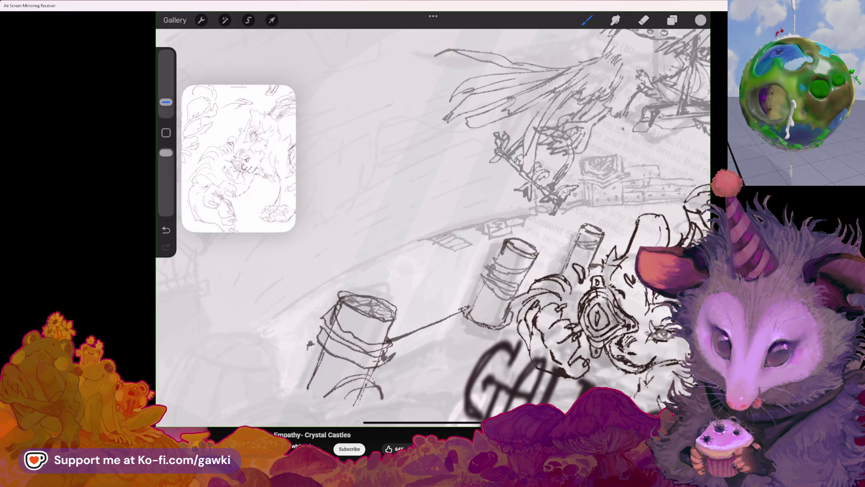
mouse_move(436, 217)
mouse_down()
mouse_move(436, 233)
mouse_move(445, 229)
mouse_up()
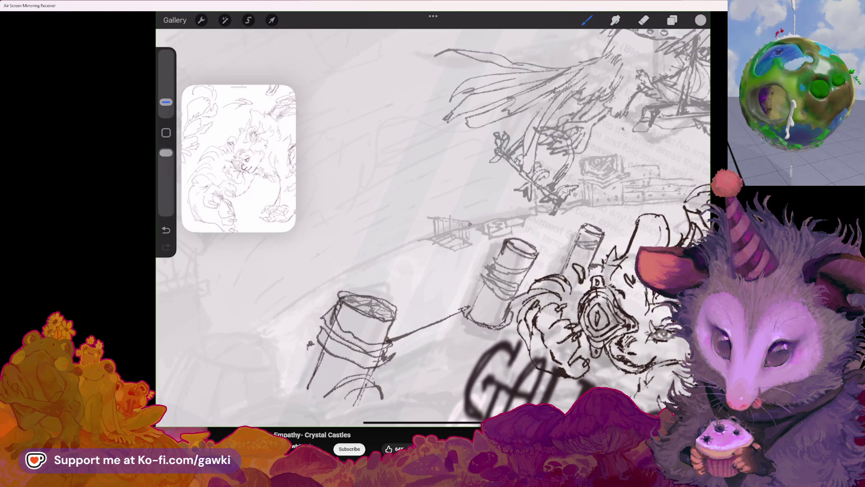
Sketch the box near the bottles, undoing one misdrawn shape, and extend its bottom edge and side
drag(433, 229, 379, 203)
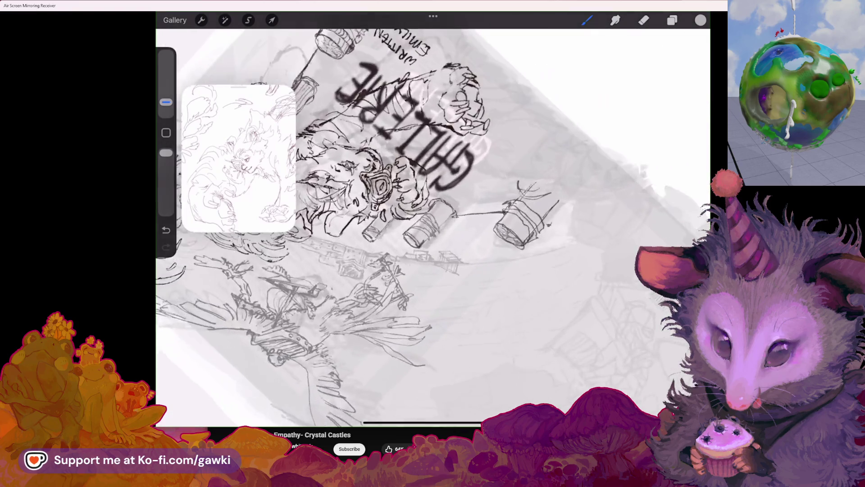
mouse_move(477, 305)
mouse_down()
mouse_move(498, 302)
mouse_move(492, 316)
mouse_move(511, 311)
mouse_up()
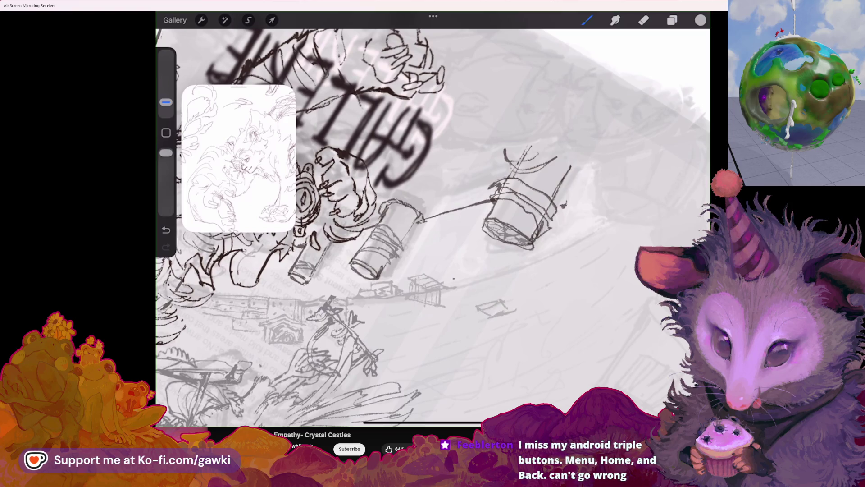
mouse_move(475, 289)
mouse_down()
mouse_move(439, 271)
mouse_move(453, 292)
mouse_move(478, 277)
mouse_move(463, 271)
mouse_up()
key(ctrl+z)
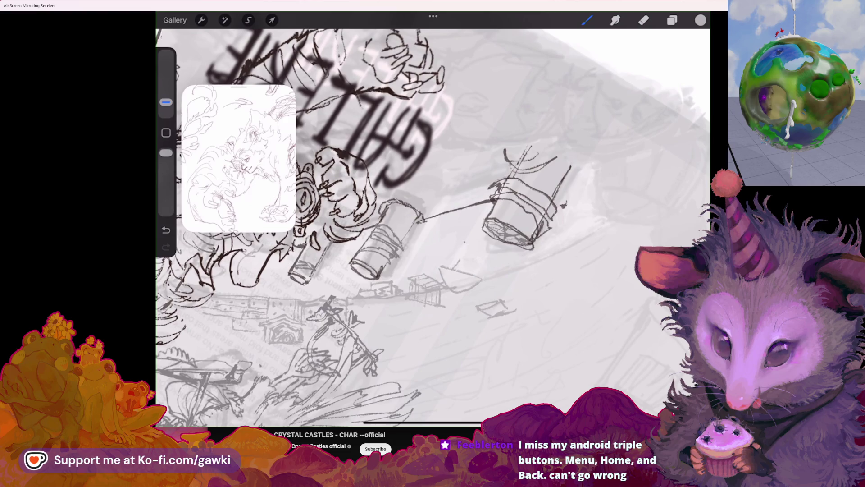
scroll(432, 223, down, 2)
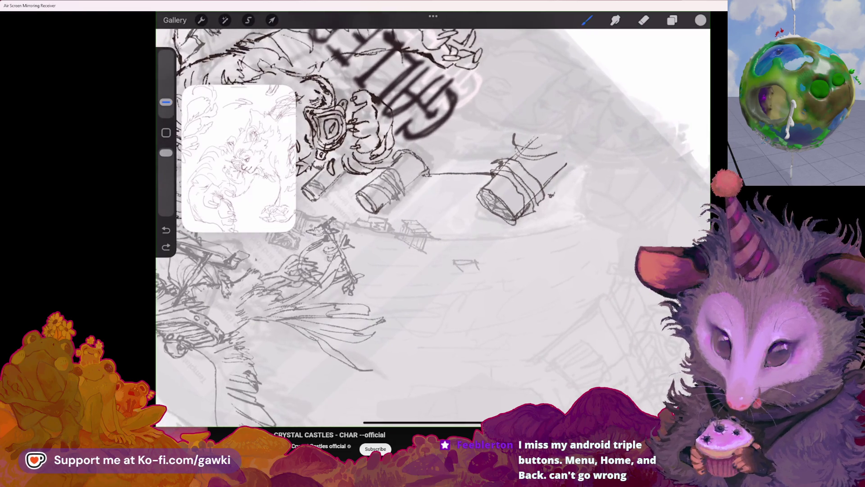
drag(443, 235, 529, 235)
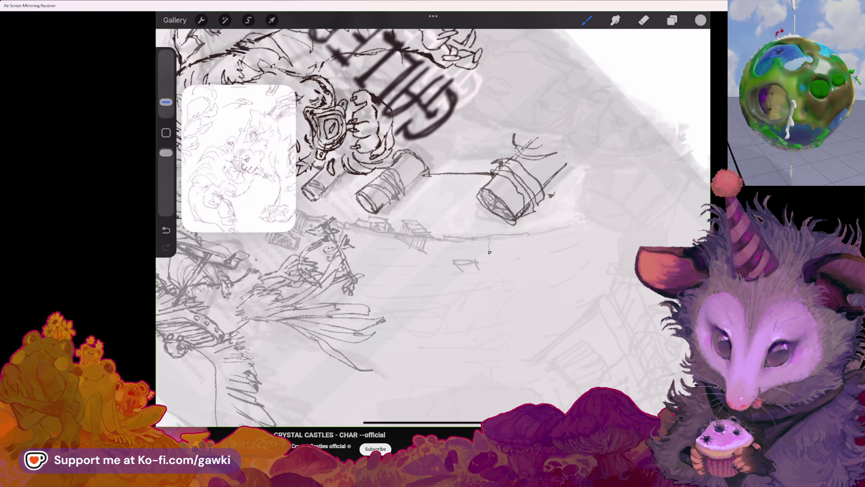
mouse_move(489, 254)
mouse_down()
mouse_move(534, 252)
mouse_move(536, 232)
mouse_up()
Draw the box's top, right and lower edges with vertical slats inside and a leg underneath
drag(514, 196, 439, 169)
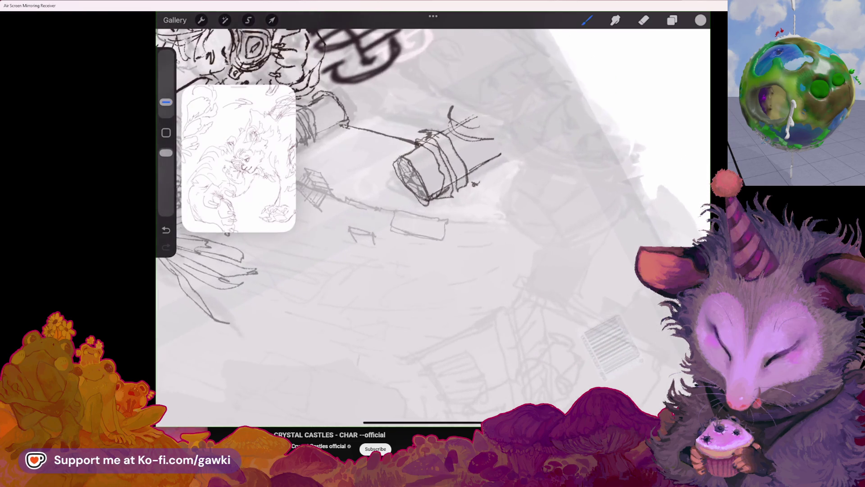
mouse_move(446, 218)
mouse_down()
mouse_move(503, 219)
mouse_move(506, 250)
mouse_up()
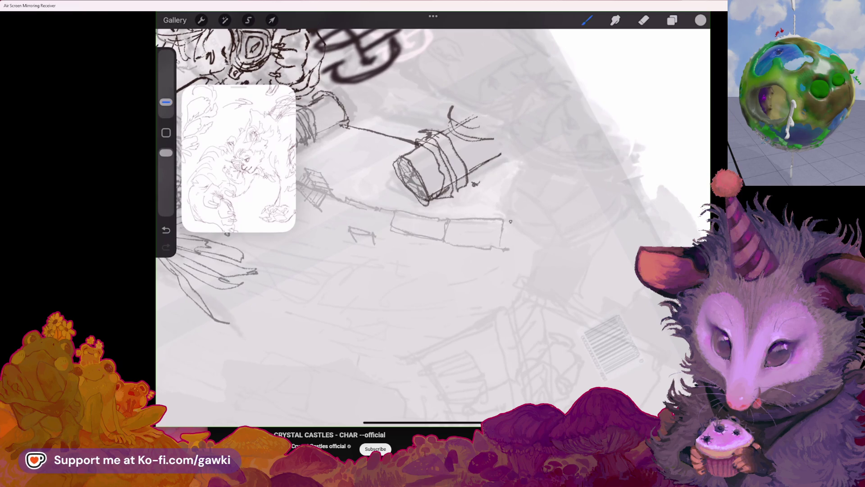
mouse_move(467, 220)
mouse_down()
mouse_move(468, 246)
mouse_move(478, 249)
mouse_up()
drag(495, 218, 496, 248)
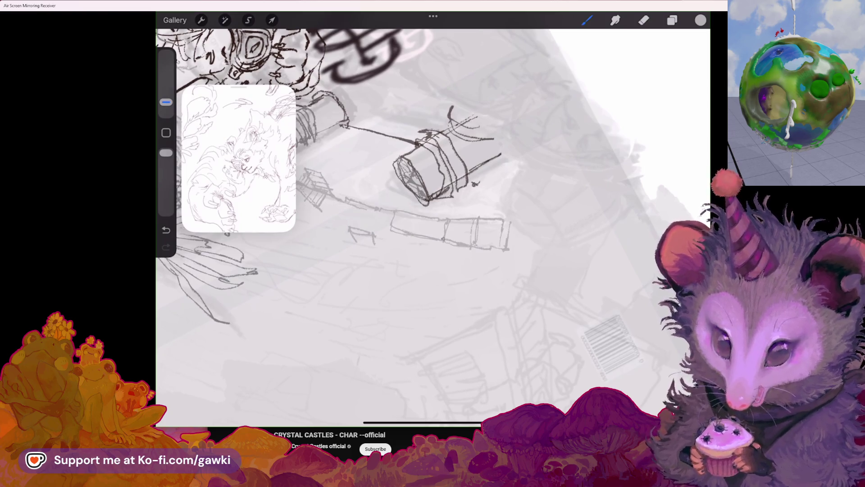
drag(386, 249, 428, 260)
mouse_move(393, 232)
mouse_down()
mouse_move(418, 237)
mouse_move(380, 274)
mouse_up()
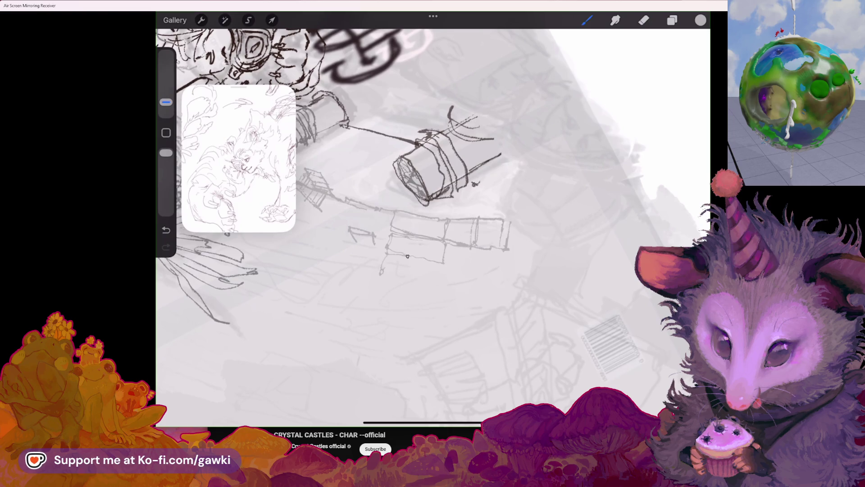
drag(433, 224, 500, 183)
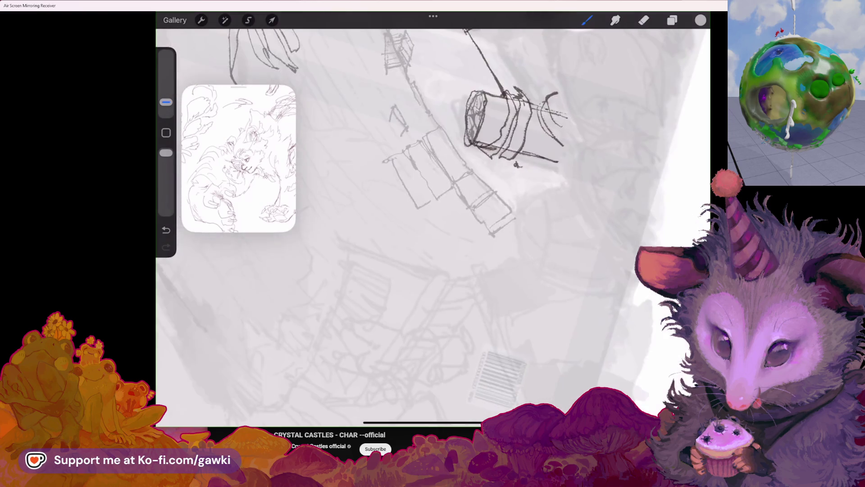
scroll(432, 223, down, 5)
scroll(433, 223, up, 3)
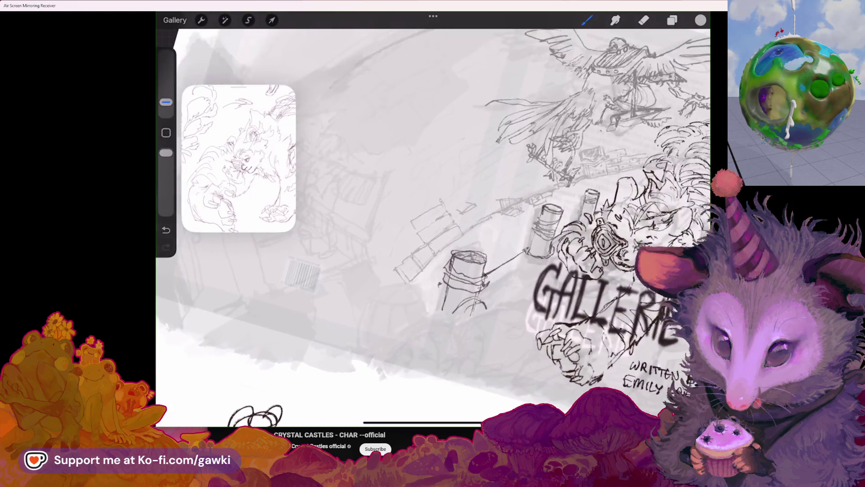
scroll(432, 223, up, 2)
Erase part of the sketched box, redraw a short stroke on it and enlarge the tool size
drag(461, 221, 472, 211)
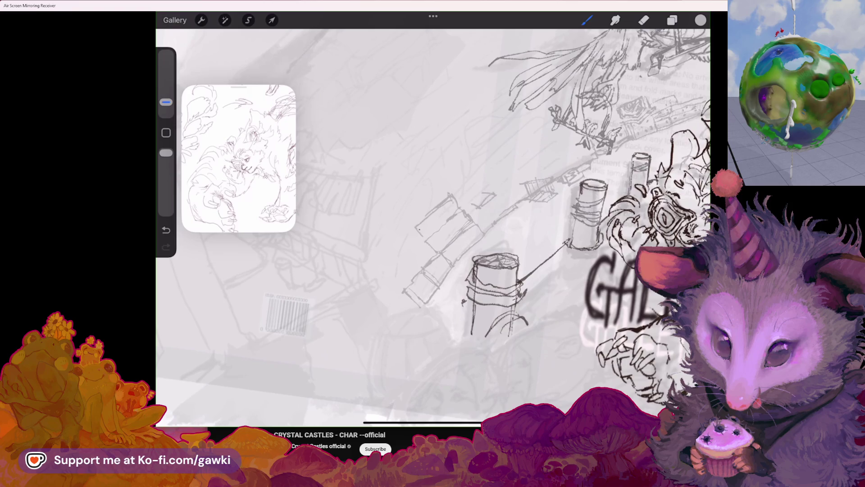
click(644, 20)
mouse_move(423, 211)
mouse_down()
mouse_move(426, 257)
mouse_move(440, 258)
mouse_up()
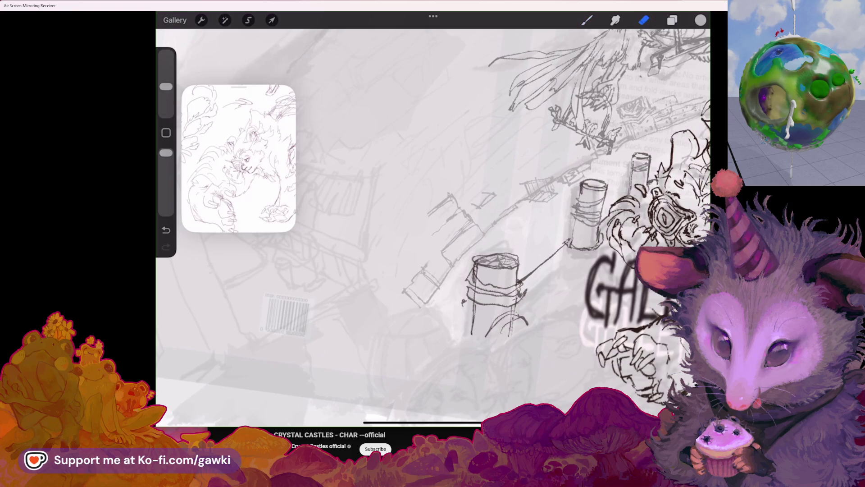
click(587, 20)
drag(427, 220, 424, 234)
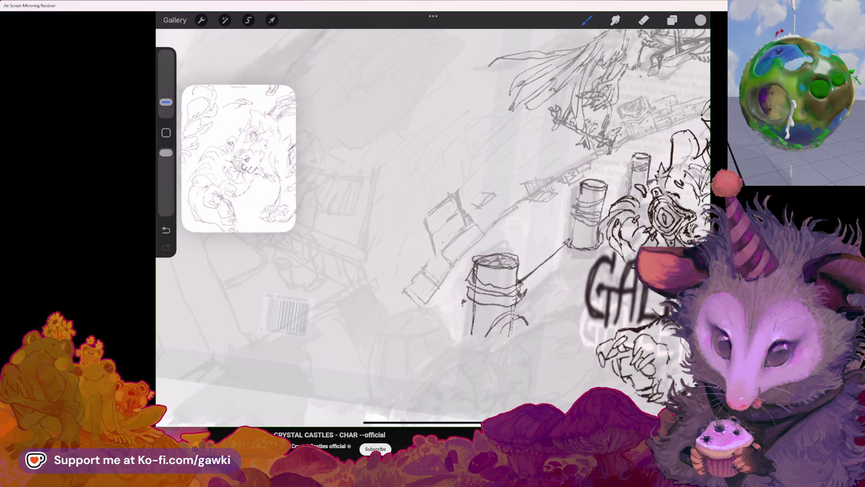
drag(166, 102, 166, 87)
Erase stray marks beside the bottles and draw thin vertical plank lines on the wooden structure
click(644, 19)
mouse_move(447, 247)
mouse_down()
mouse_move(471, 220)
mouse_move(490, 237)
mouse_up()
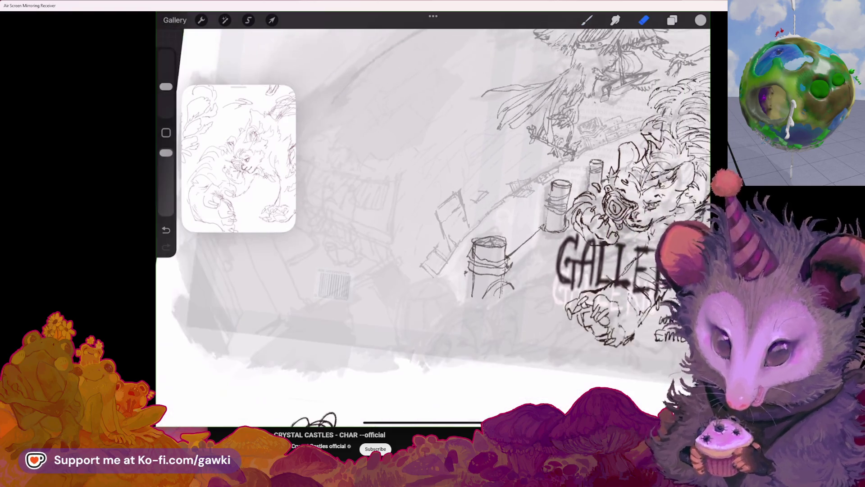
scroll(432, 216, down, 3)
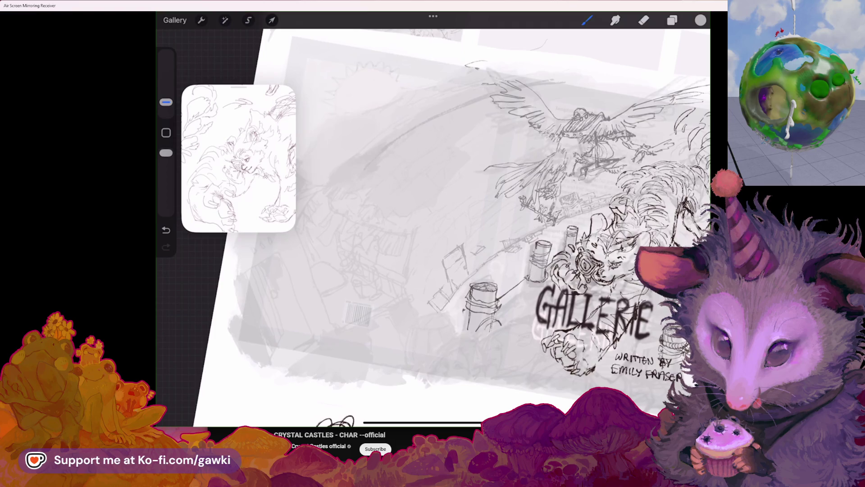
key(ctrl+z)
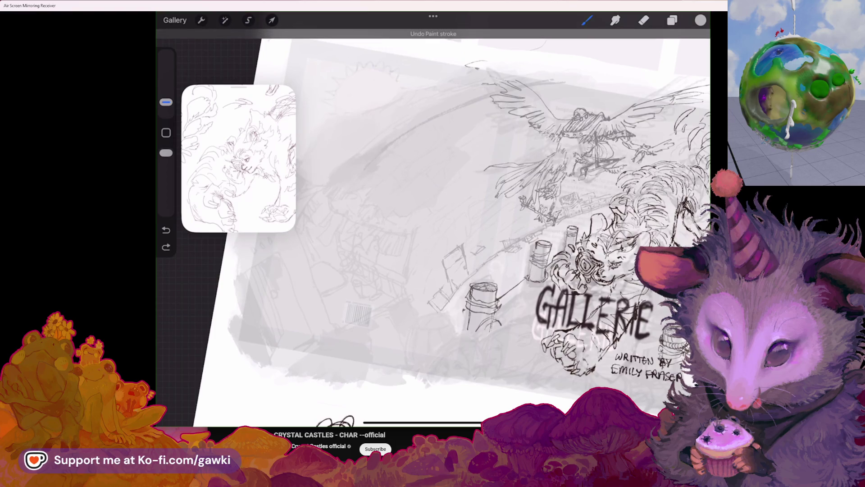
drag(448, 166, 453, 201)
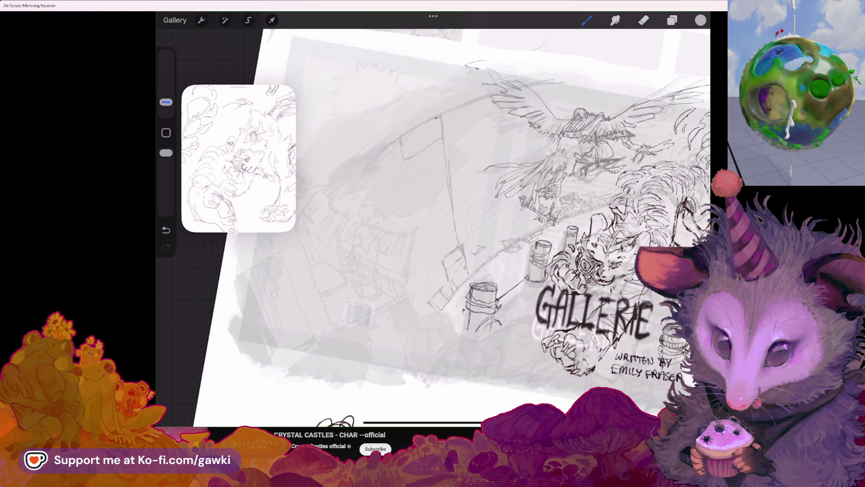
drag(406, 163, 415, 184)
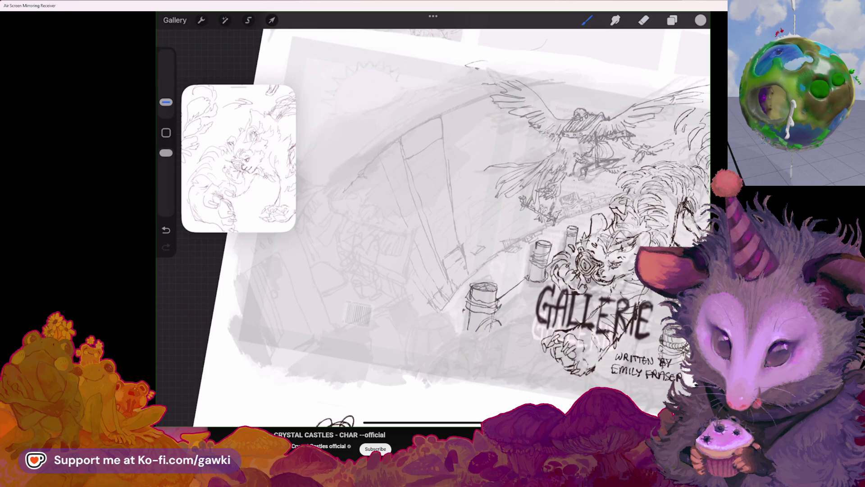
scroll(494, 220, up, 2)
Add a dark mark on the building wall, then undo the last unwanted stroke
drag(356, 144, 356, 162)
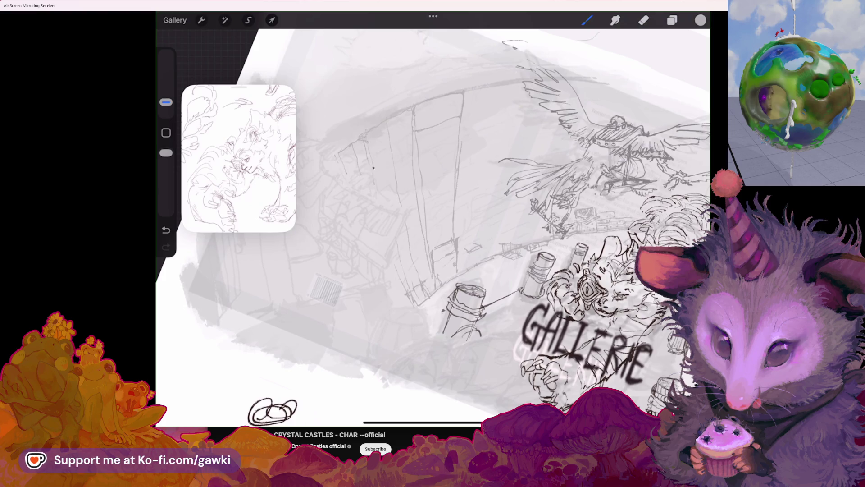
scroll(432, 224, down, 3)
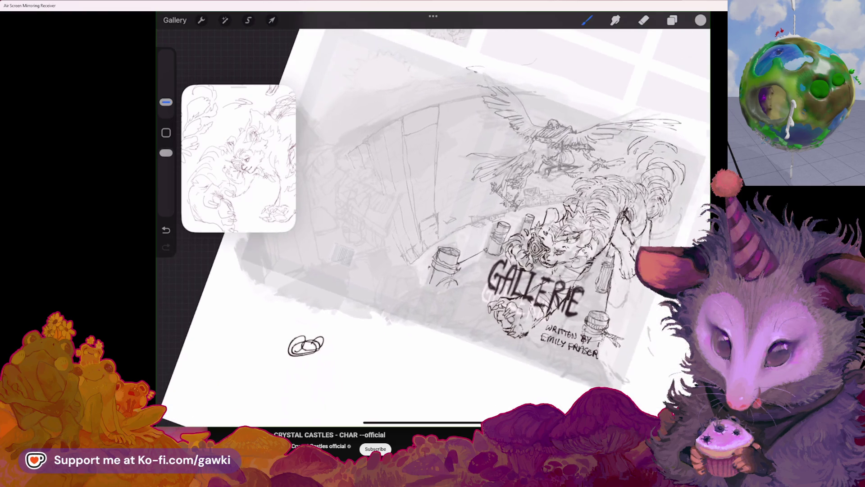
click(644, 19)
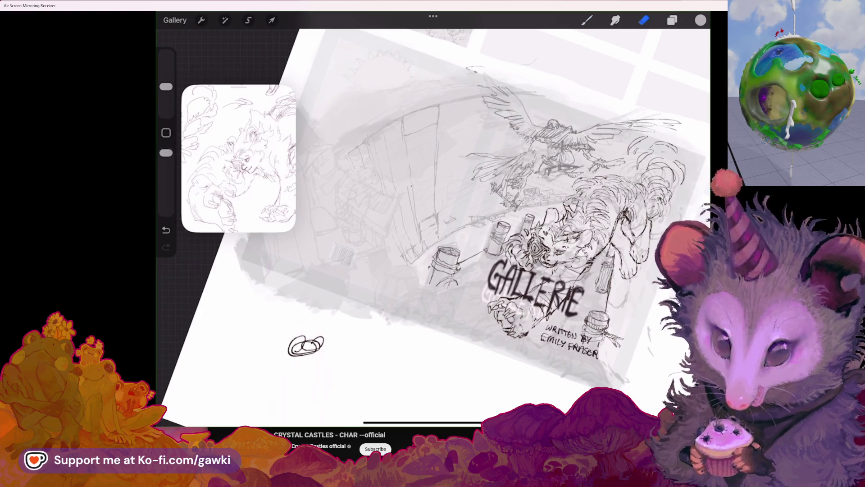
click(586, 20)
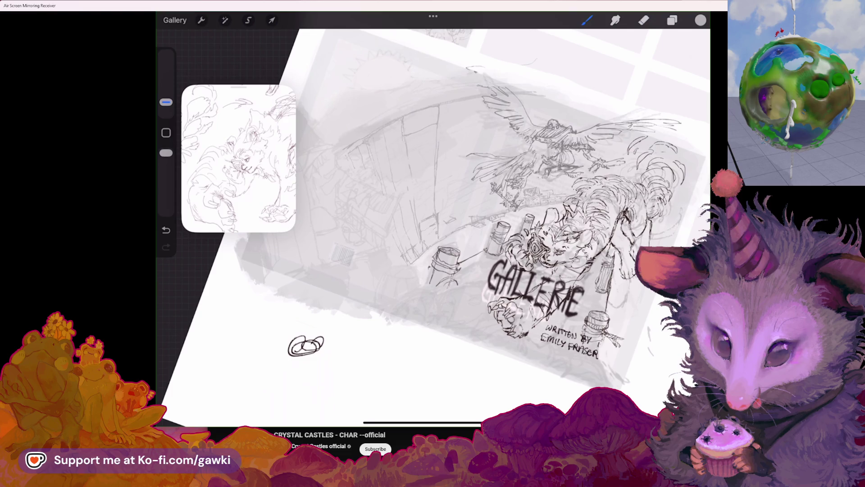
key(ctrl+z)
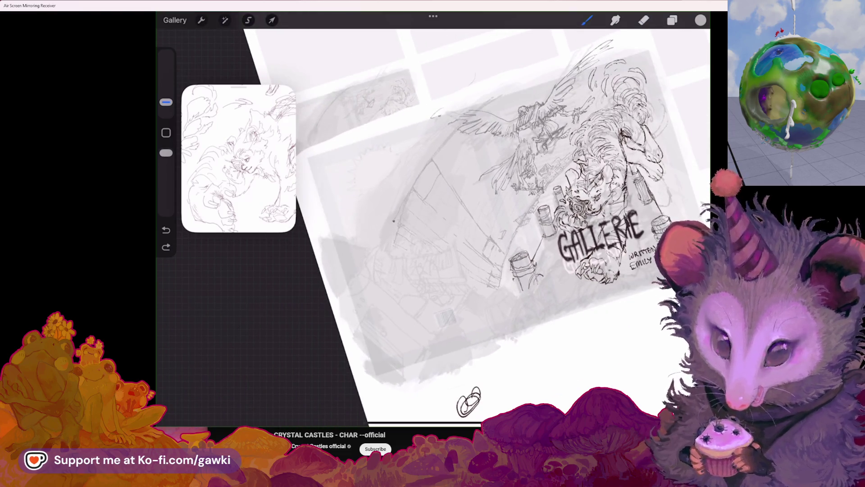
Darken wall lines and start the rooftop box outline left of the bird, extending its roof line
drag(387, 232, 392, 250)
scroll(473, 223, up, 3)
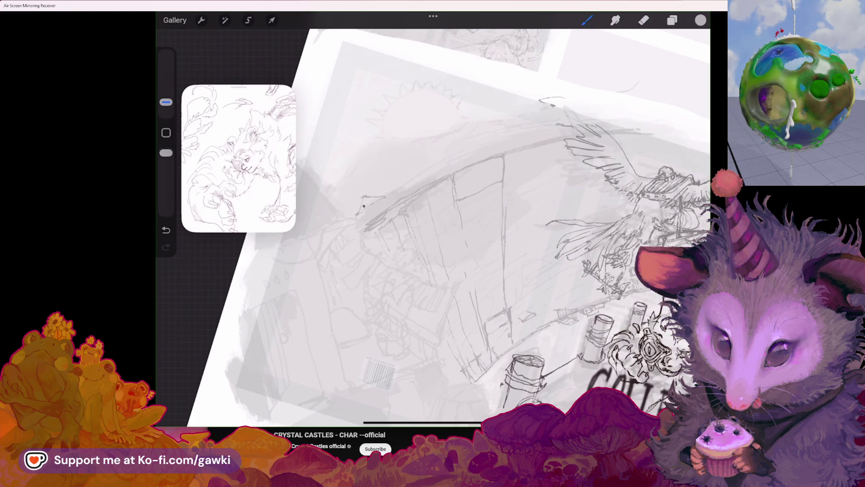
drag(383, 198, 390, 205)
mouse_move(402, 168)
mouse_down()
mouse_move(346, 216)
mouse_move(355, 217)
mouse_up()
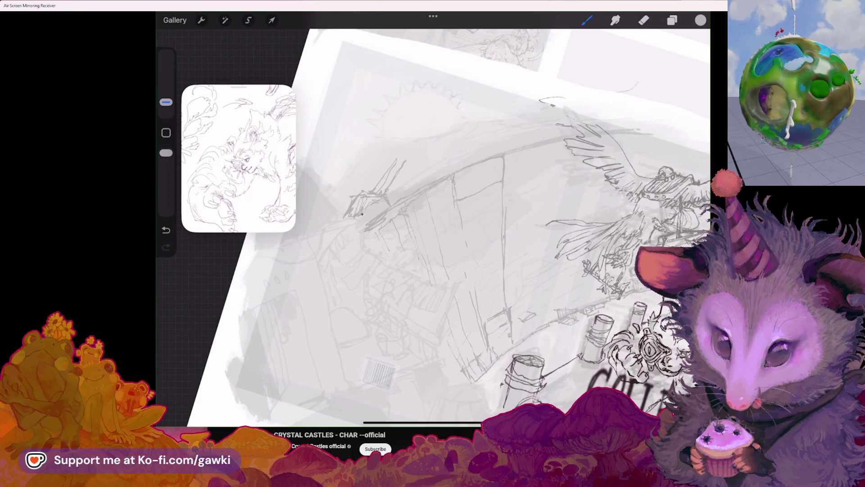
mouse_move(398, 155)
mouse_down()
mouse_move(392, 164)
mouse_move(432, 162)
mouse_move(441, 177)
mouse_move(431, 161)
mouse_up()
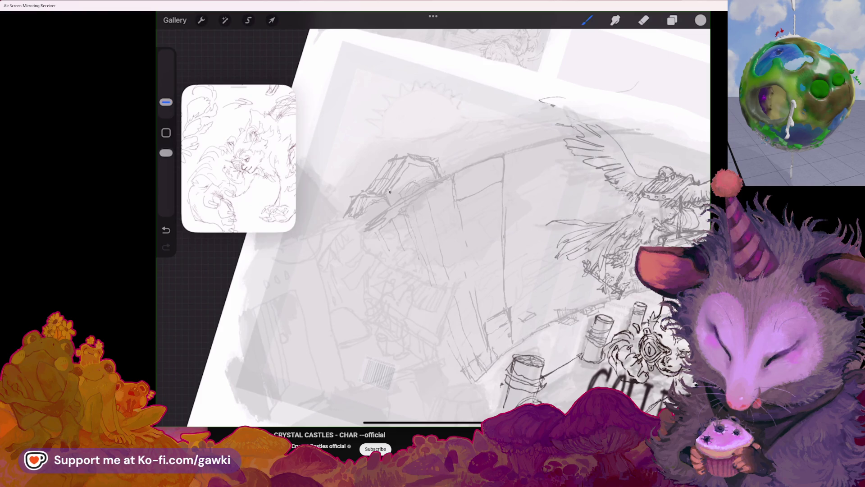
drag(442, 179, 471, 189)
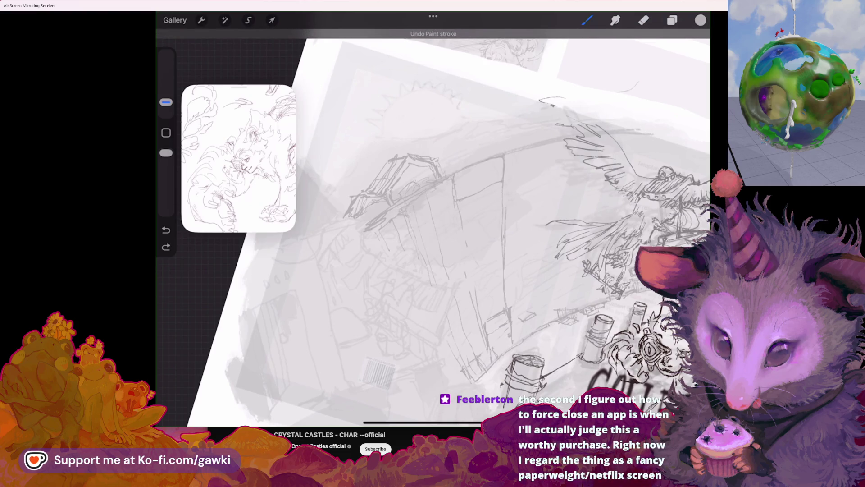
Shade part of the roof grey, undo it, restore the box strokes and trial a small mark
drag(453, 194, 418, 214)
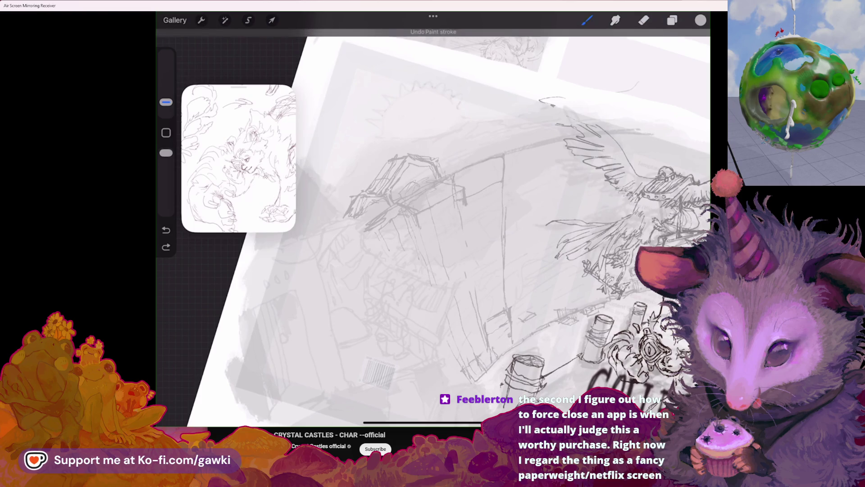
key(ctrl+z)
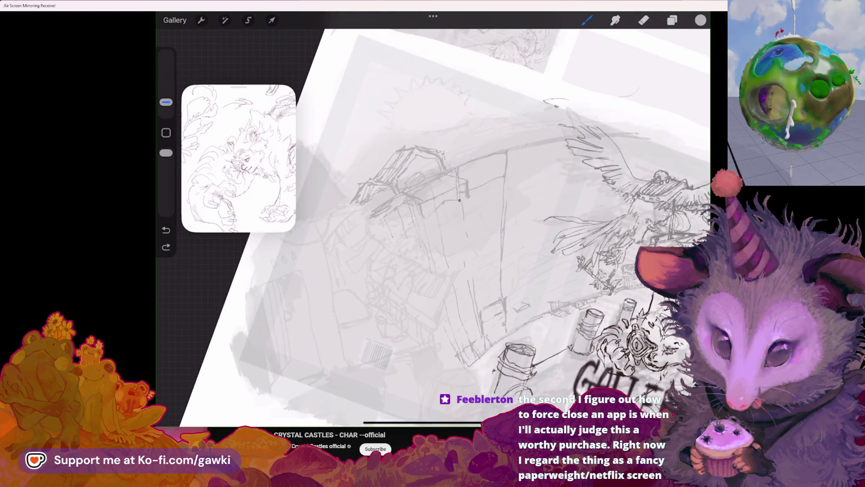
key(ctrl+shift+z)
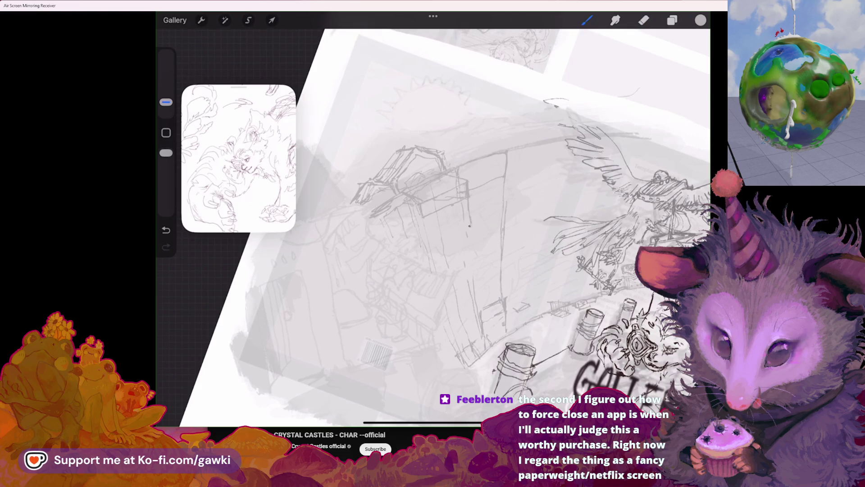
drag(413, 232, 424, 240)
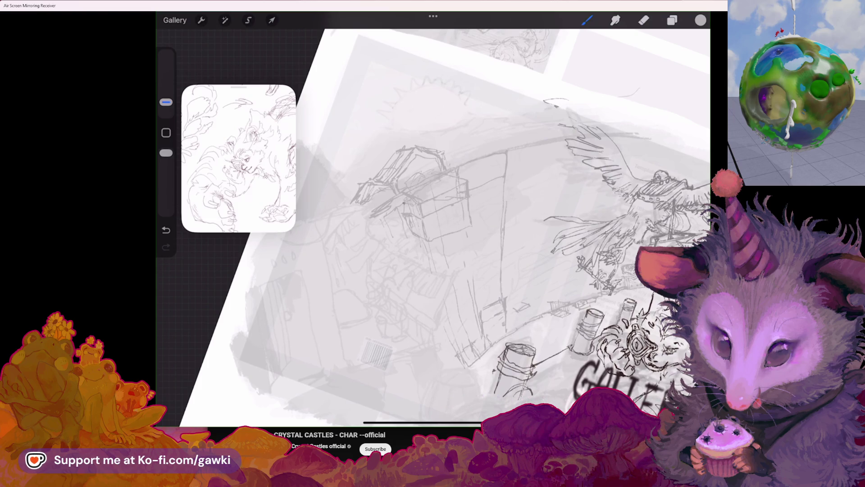
scroll(432, 224, down, 5)
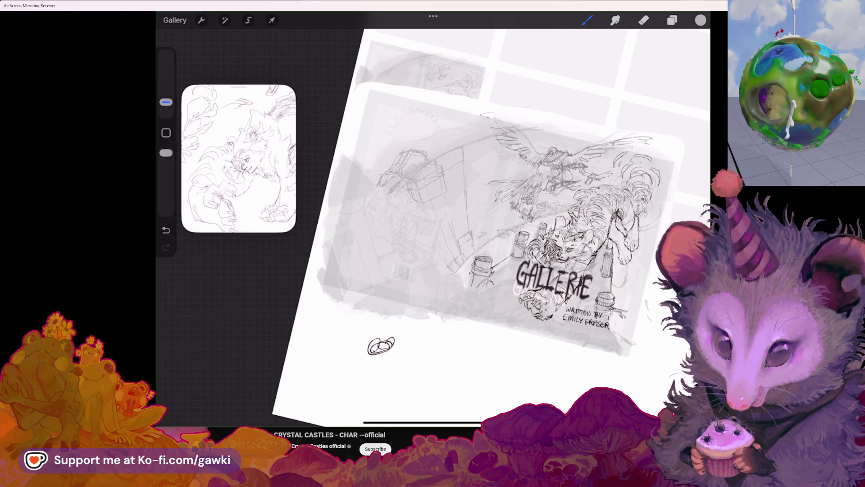
scroll(433, 223, up, 5)
key(ctrl+z)
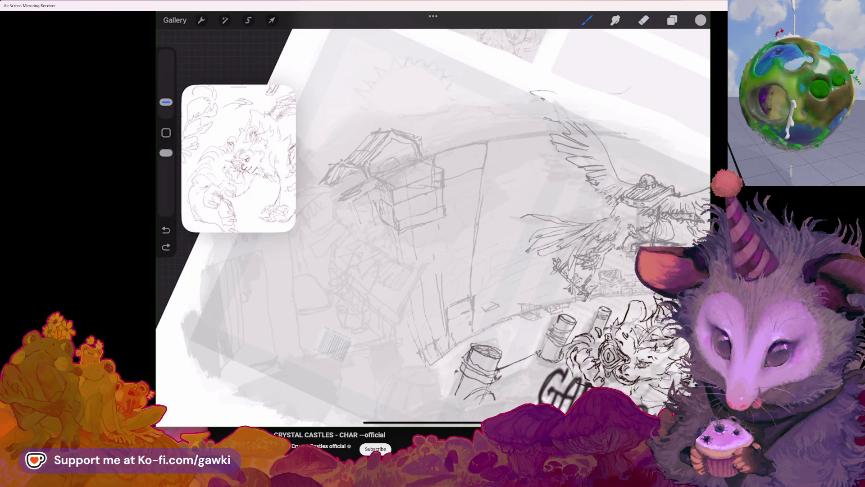
Replace a small mark on the box, pan GALLERIE back into view and start a selection
drag(418, 213, 421, 224)
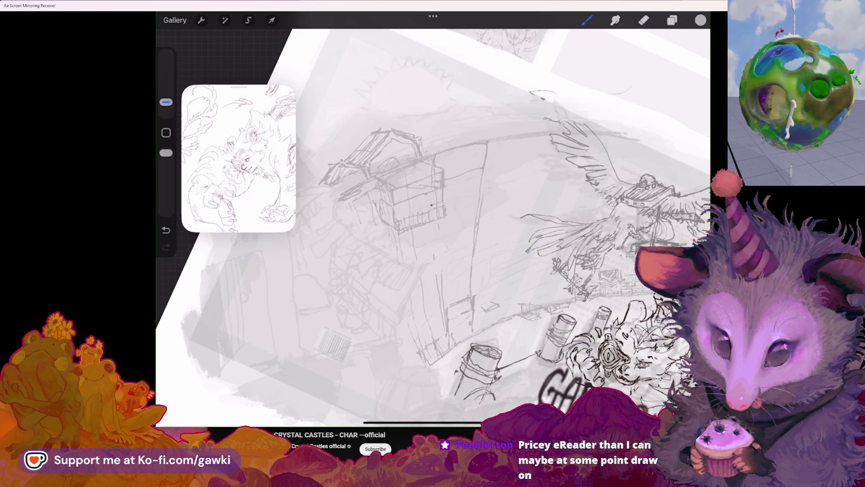
key(ctrl+z)
drag(396, 214, 407, 220)
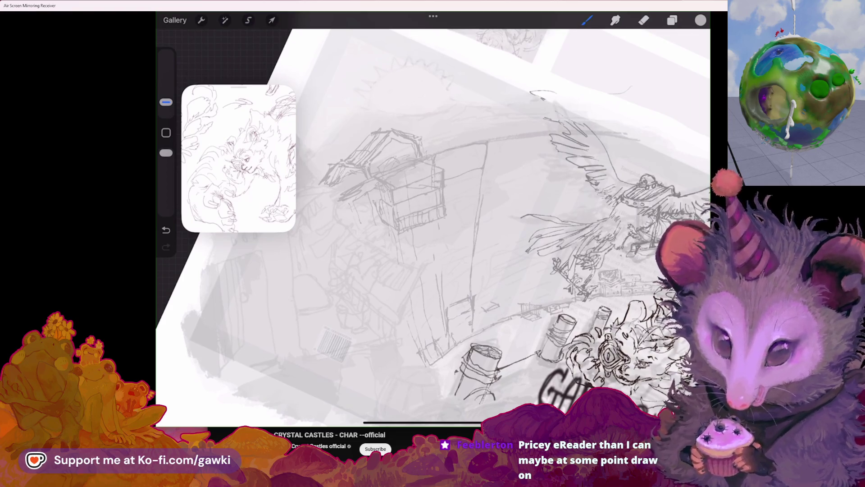
mouse_move(433, 223)
mouse_down()
mouse_move(487, 209)
mouse_move(440, 189)
mouse_up()
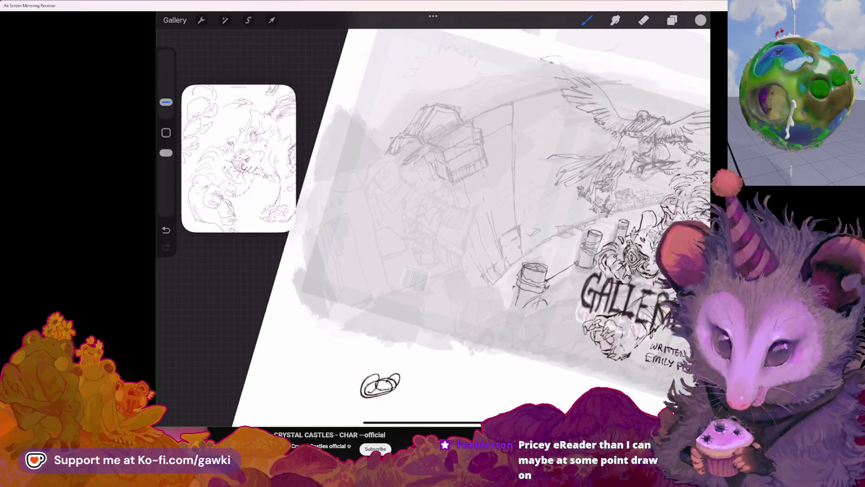
click(248, 20)
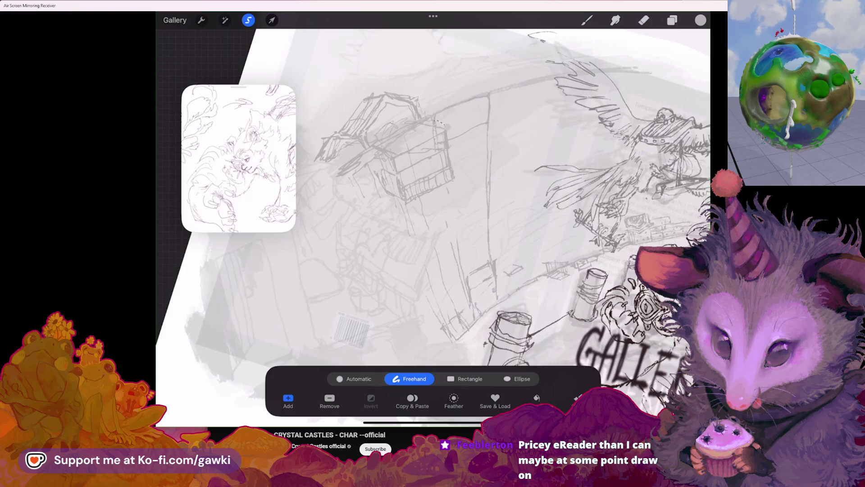
Select the rooftop structure freehand and begin warping its right side and interior
drag(346, 115, 393, 223)
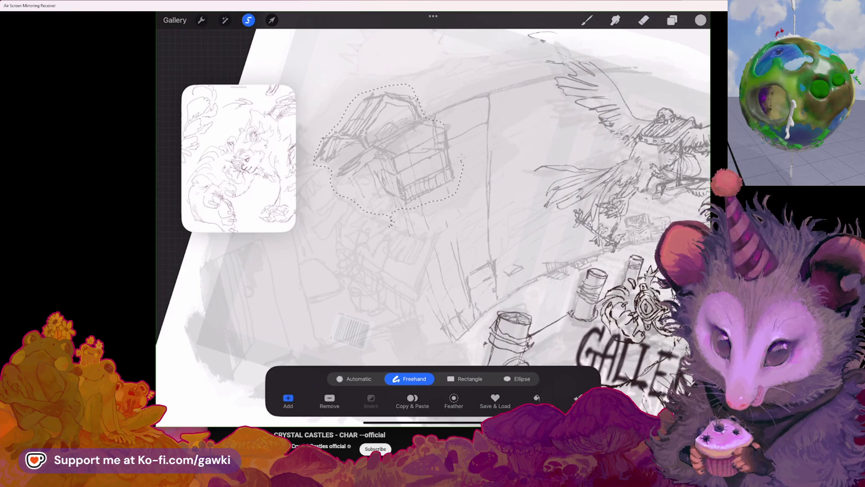
drag(392, 223, 447, 128)
click(272, 20)
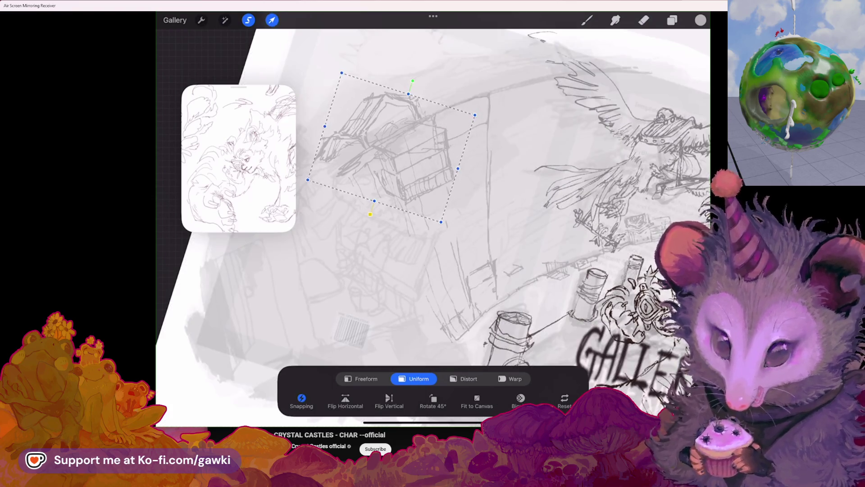
click(510, 379)
drag(462, 175, 439, 175)
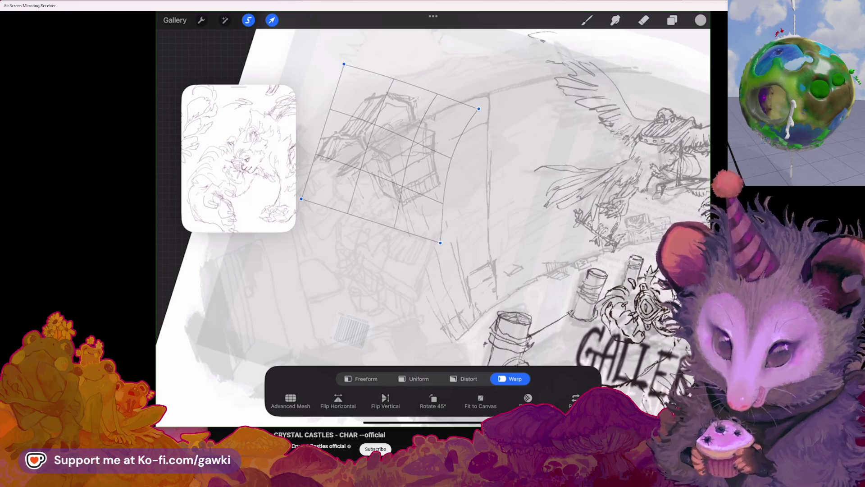
mouse_move(378, 149)
mouse_down()
mouse_move(389, 143)
mouse_move(399, 155)
mouse_up()
Pull the top corners and right side to match the roof's perspective and commit the warp
drag(479, 108, 489, 104)
drag(396, 154, 382, 149)
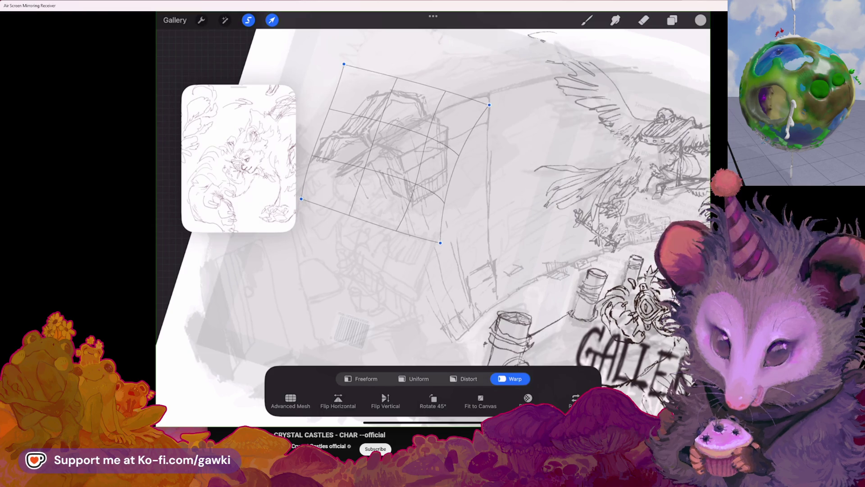
drag(343, 63, 346, 66)
drag(489, 105, 468, 103)
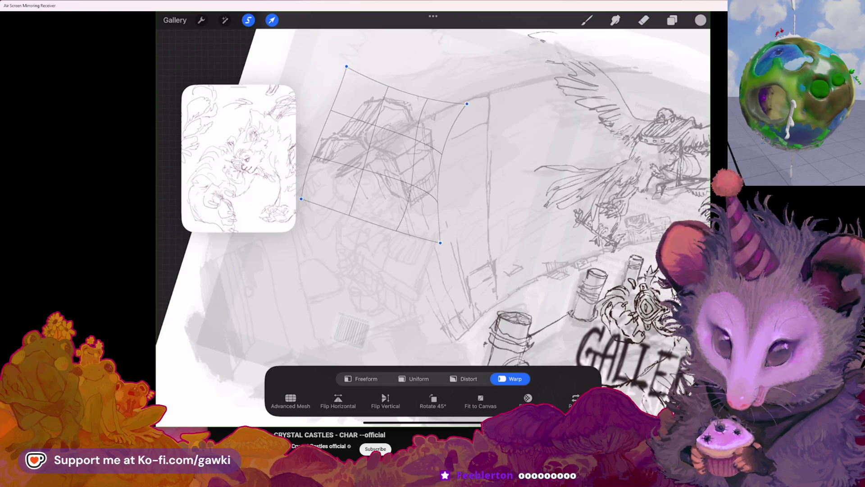
drag(439, 203, 444, 203)
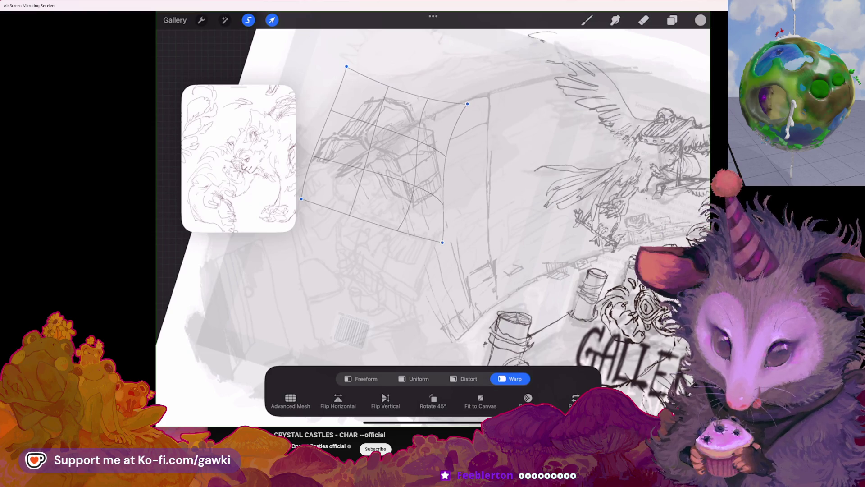
click(272, 20)
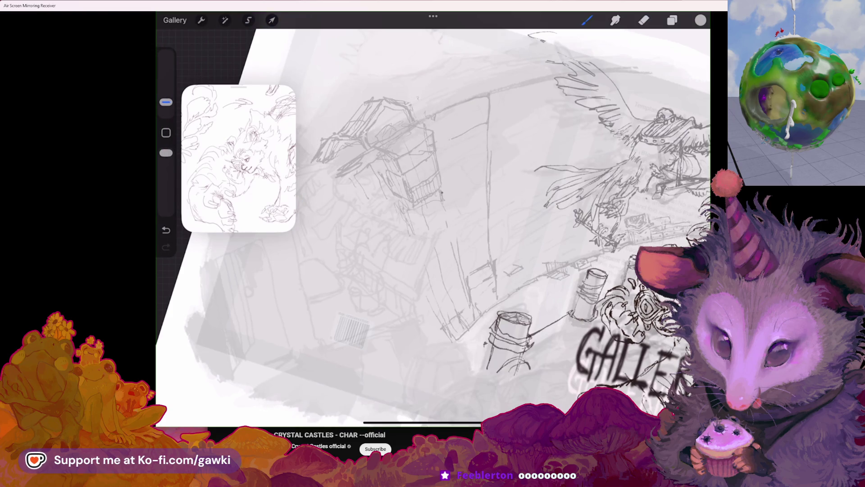
scroll(433, 217, down, 5)
scroll(432, 216, down, 3)
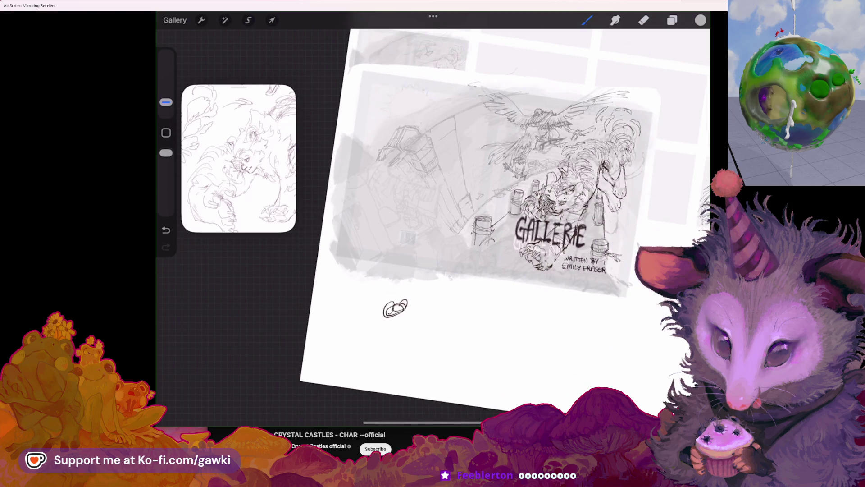
scroll(473, 216, up, 2)
scroll(474, 216, up, 2)
scroll(473, 217, up, 1)
scroll(474, 217, up, 2)
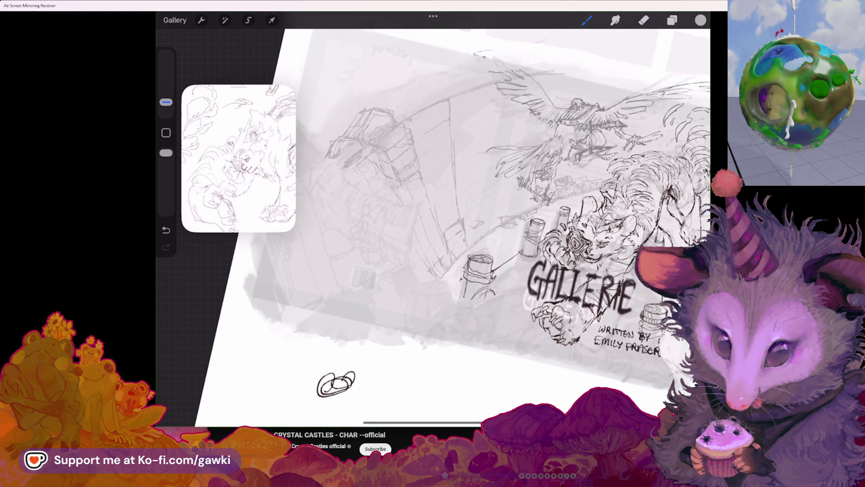
scroll(432, 223, up, 3)
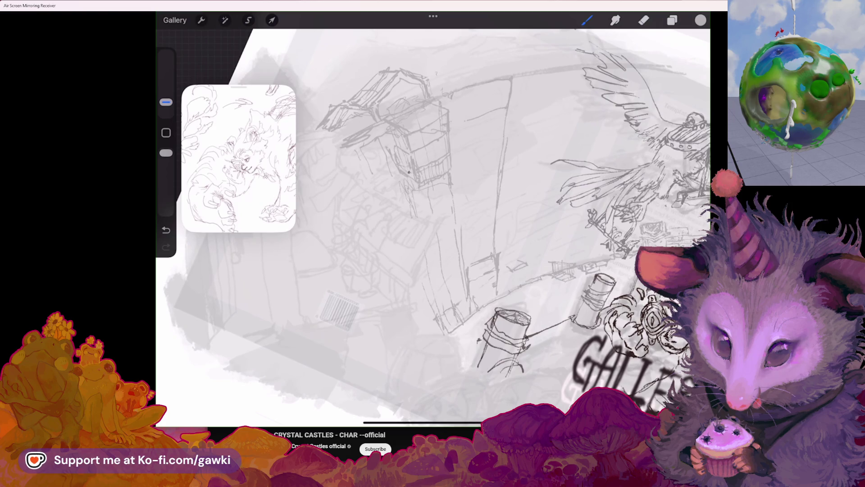
Sketch short detail lines on and beside the rooftop tower and along its side
drag(403, 169, 399, 149)
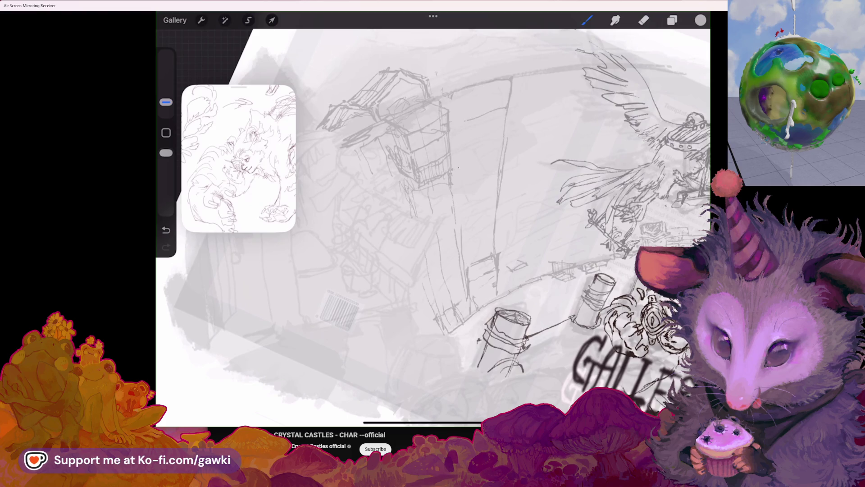
drag(455, 160, 466, 153)
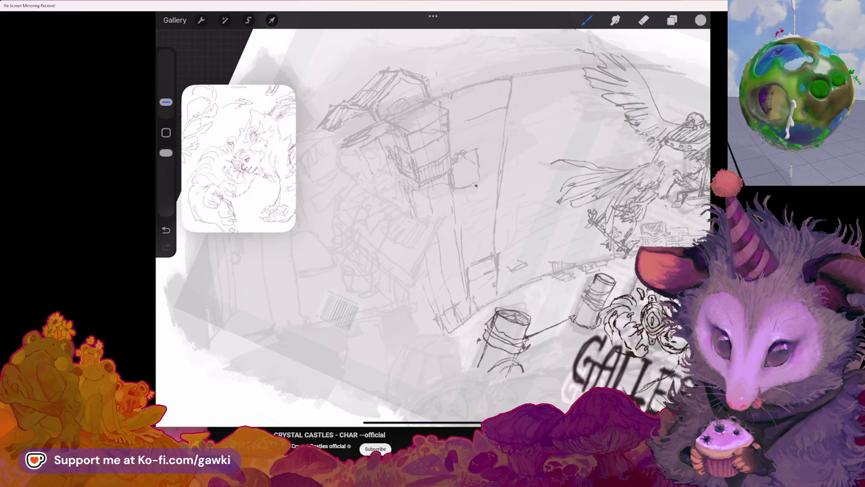
mouse_move(343, 159)
mouse_down()
mouse_move(380, 173)
mouse_move(370, 178)
mouse_move(377, 185)
mouse_move(389, 166)
mouse_up()
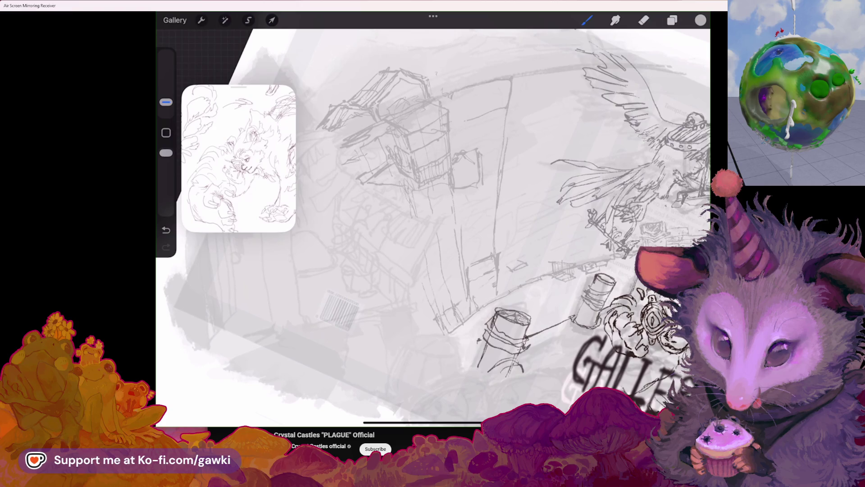
mouse_move(388, 168)
mouse_down()
mouse_move(401, 204)
mouse_move(395, 201)
mouse_up()
Undo one unwanted stroke and draw a long line along the rooftop edge
key(ctrl+z)
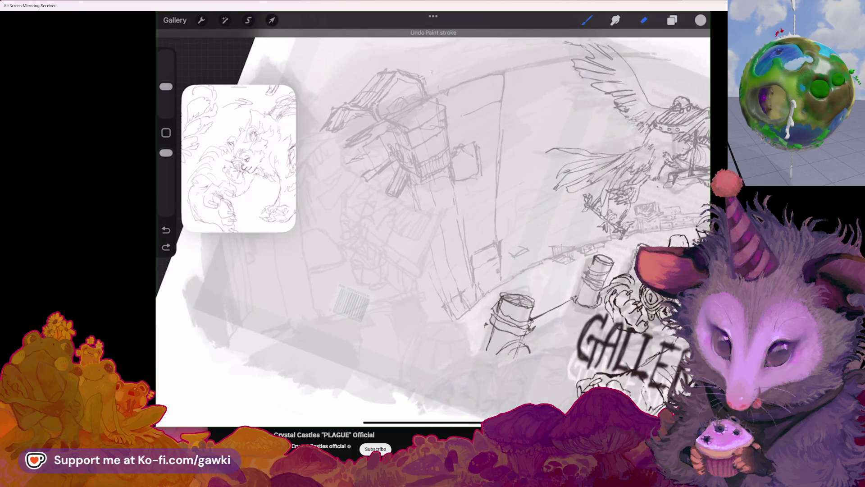
key(e)
key(b)
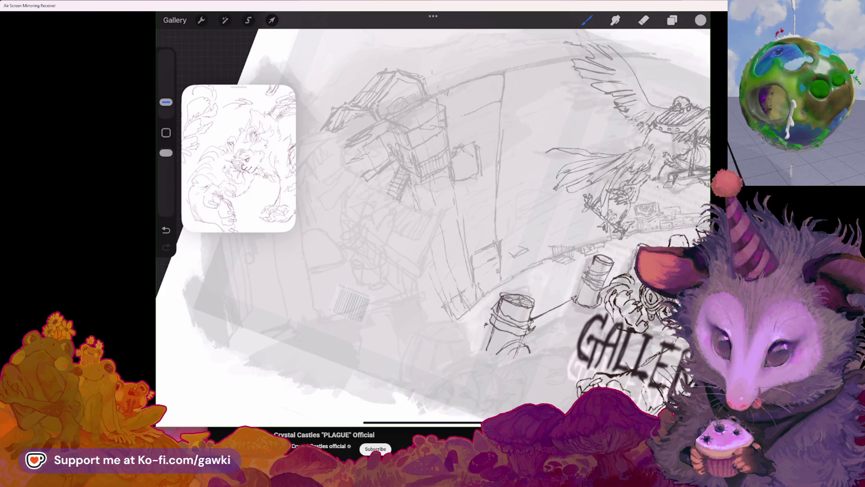
scroll(433, 223, down, 3)
scroll(433, 223, up, 5)
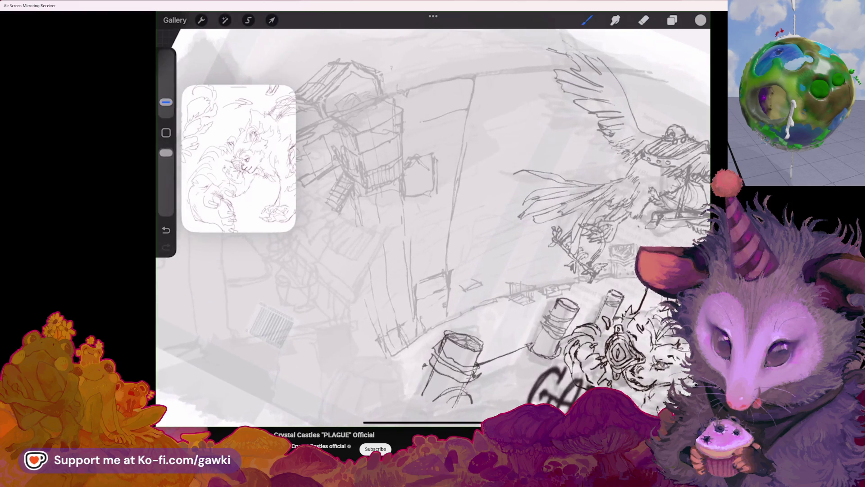
scroll(433, 223, up, 2)
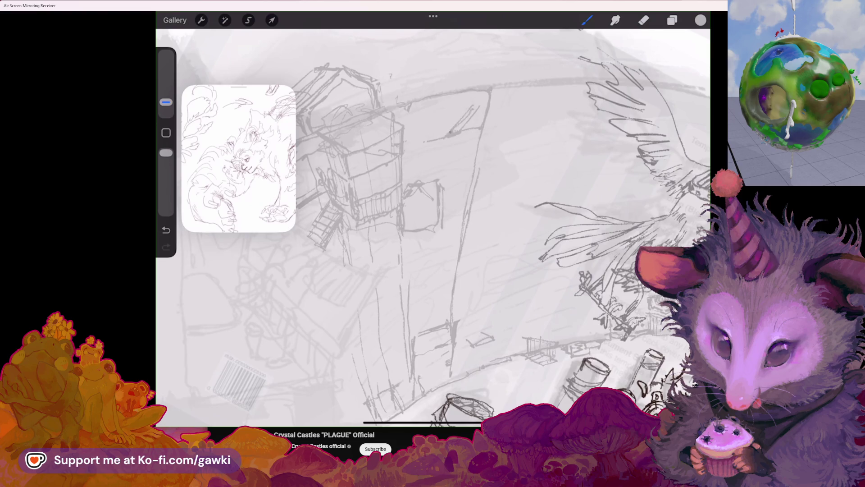
mouse_move(404, 155)
mouse_down()
mouse_move(446, 138)
mouse_move(473, 103)
mouse_move(506, 96)
mouse_up()
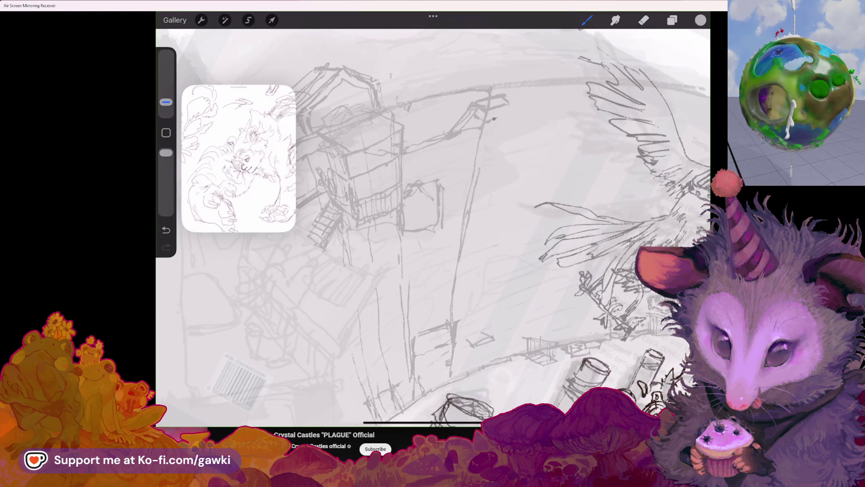
scroll(433, 228, down, 3)
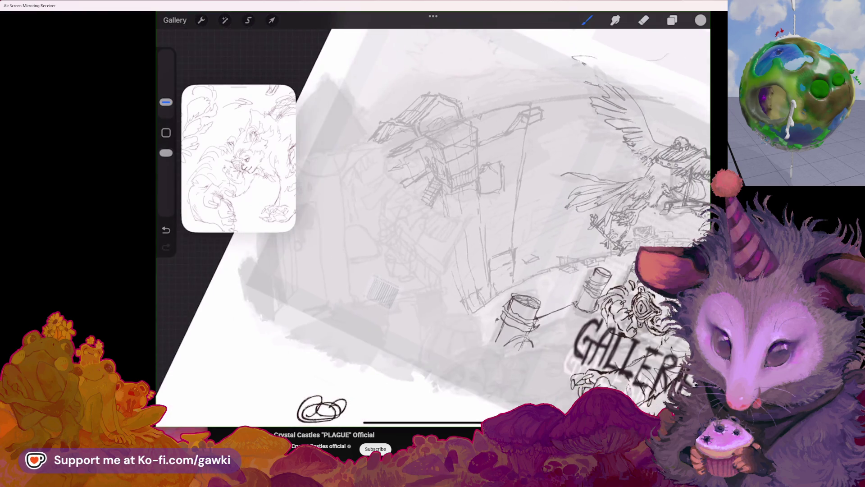
scroll(433, 228, up, 2)
scroll(433, 228, up, 2)
Clear a stray mark and sketch short strokes above the tower and on its roof
key(e)
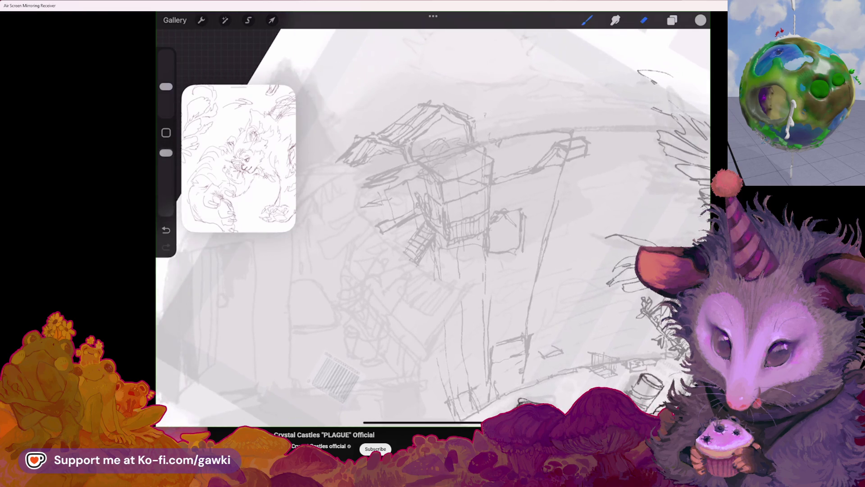
key(b)
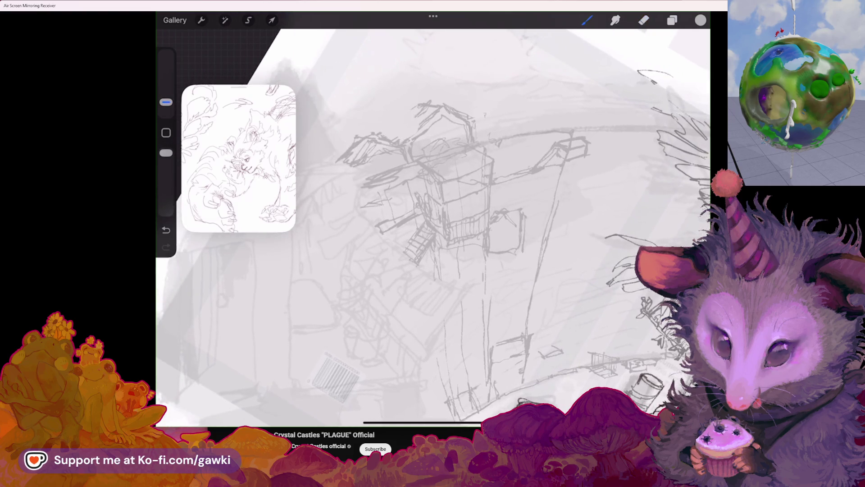
mouse_move(368, 120)
mouse_down()
mouse_move(370, 110)
mouse_move(412, 114)
mouse_move(388, 140)
mouse_up()
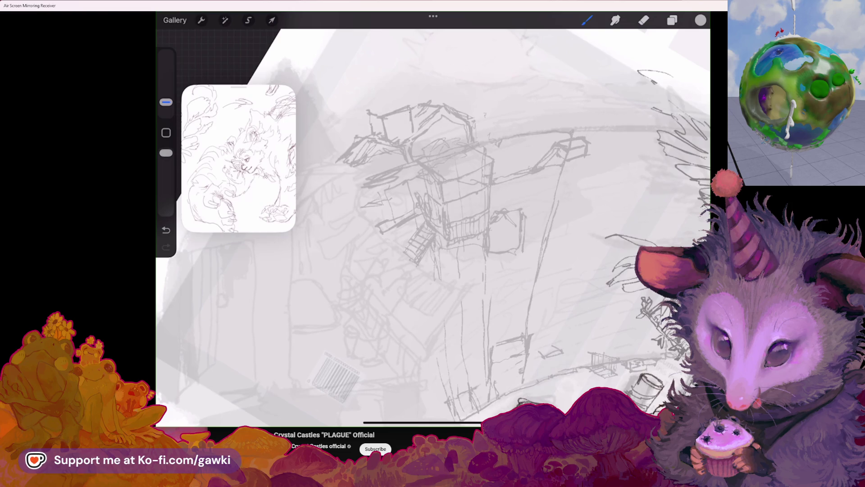
drag(370, 112, 384, 110)
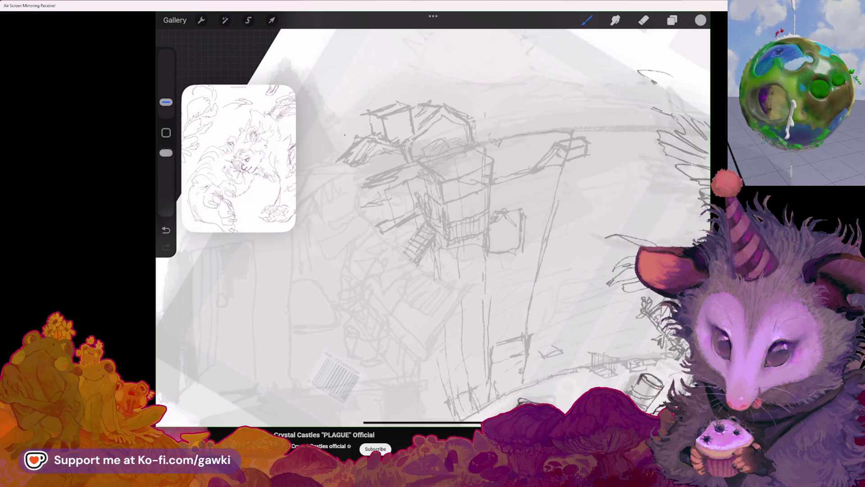
scroll(433, 223, down, 5)
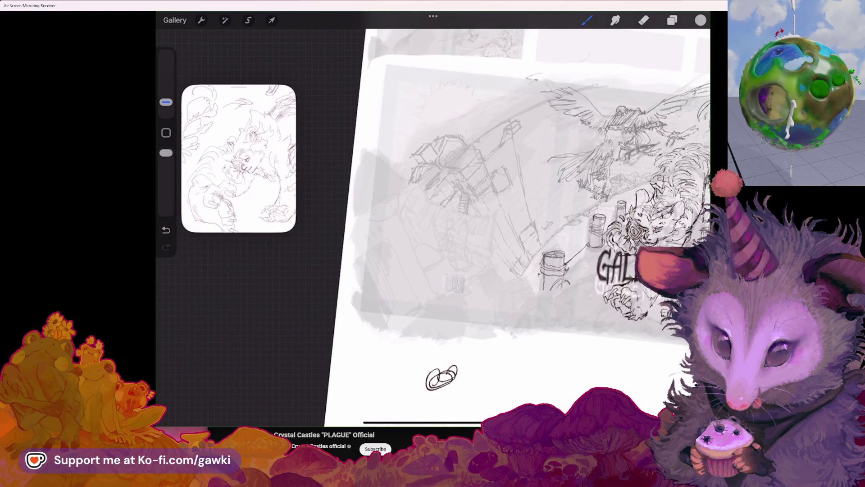
scroll(473, 223, up, 5)
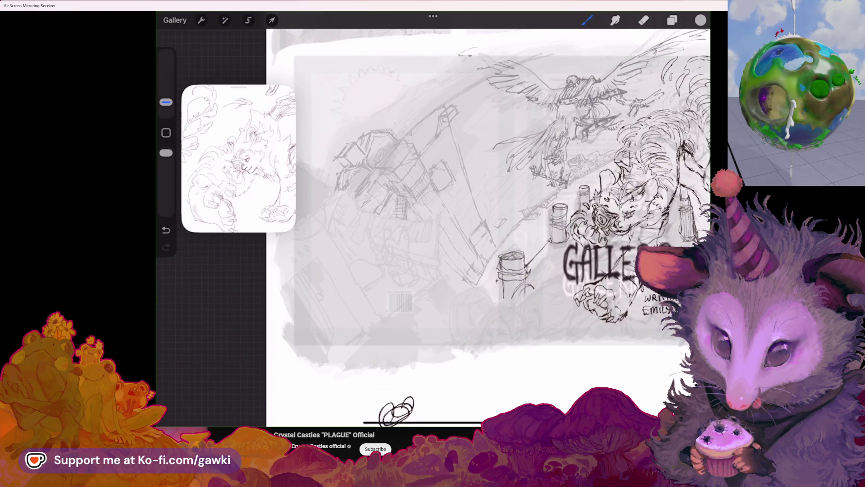
mouse_move(379, 174)
mouse_down()
mouse_move(394, 165)
mouse_move(399, 191)
mouse_up()
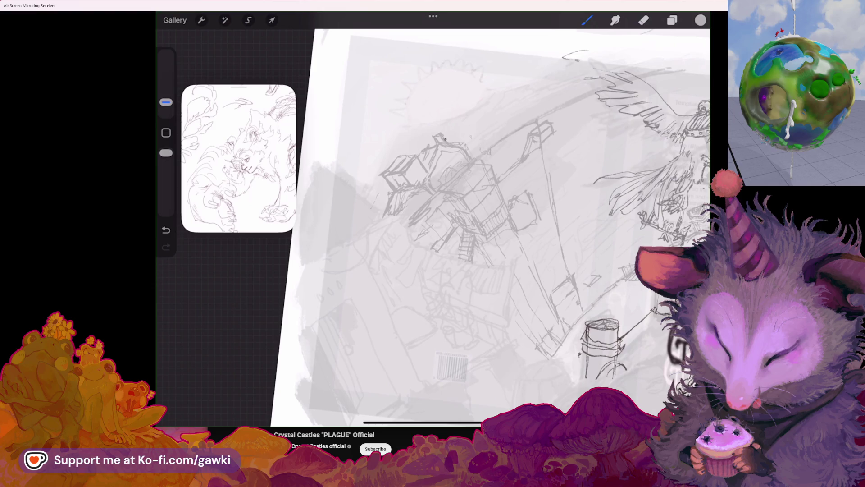
Tilt the canvas, sketch a short line near the bird and undo it
drag(473, 203, 501, 190)
click(644, 19)
click(643, 19)
click(587, 19)
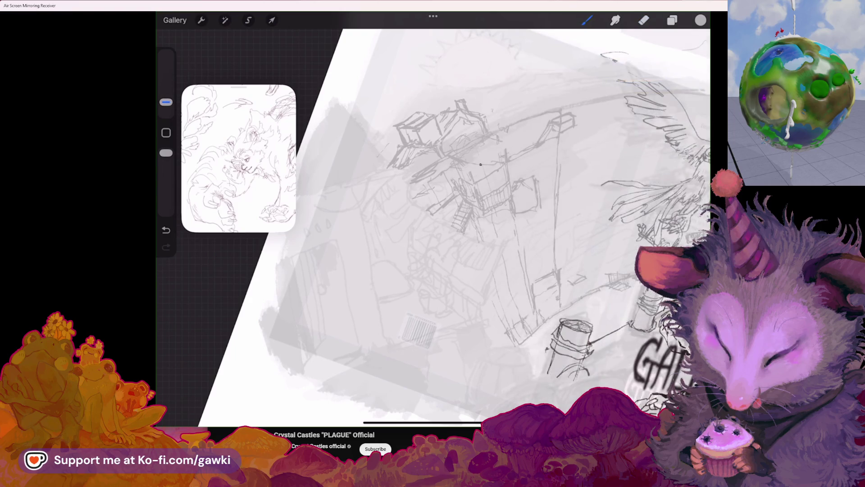
drag(504, 143, 531, 147)
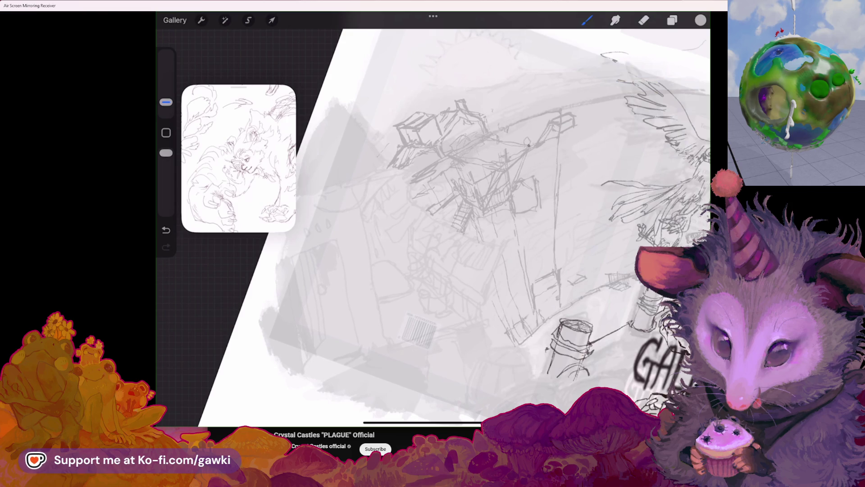
drag(473, 203, 514, 258)
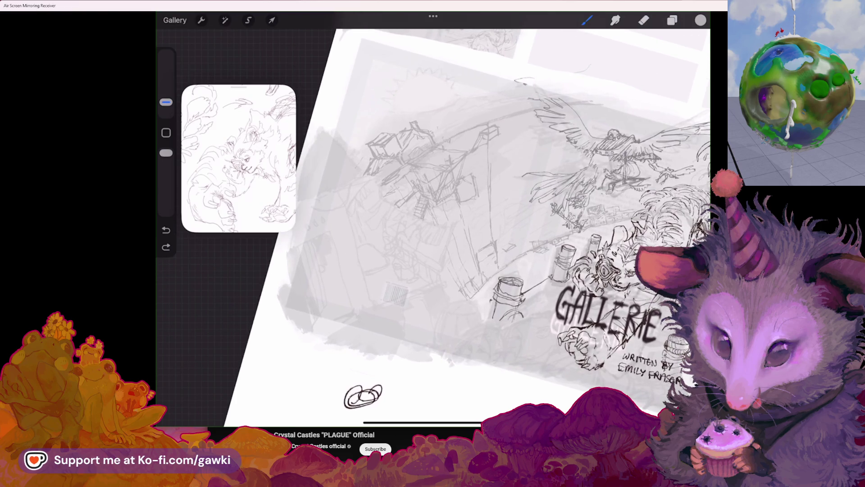
scroll(467, 223, up, 3)
scroll(466, 224, up, 3)
scroll(466, 223, up, 2)
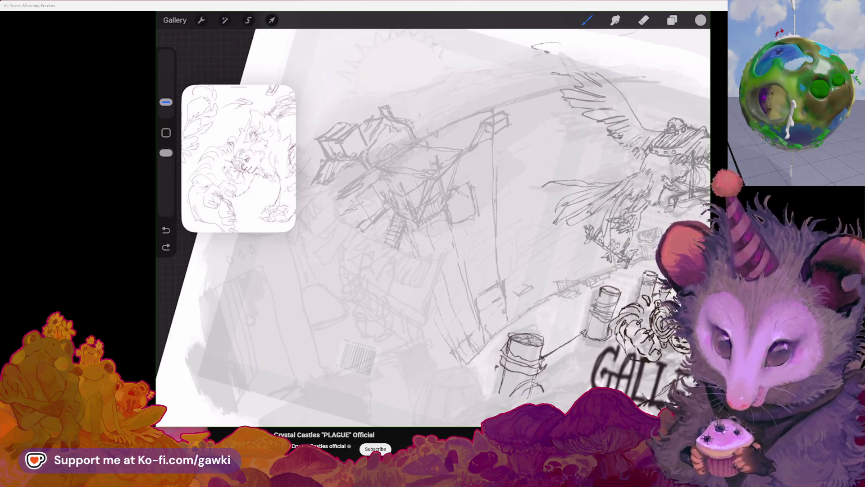
Add three short pencil strokes, including a vertical line, to the rooftop structure
drag(432, 203, 466, 217)
scroll(433, 223, up, 5)
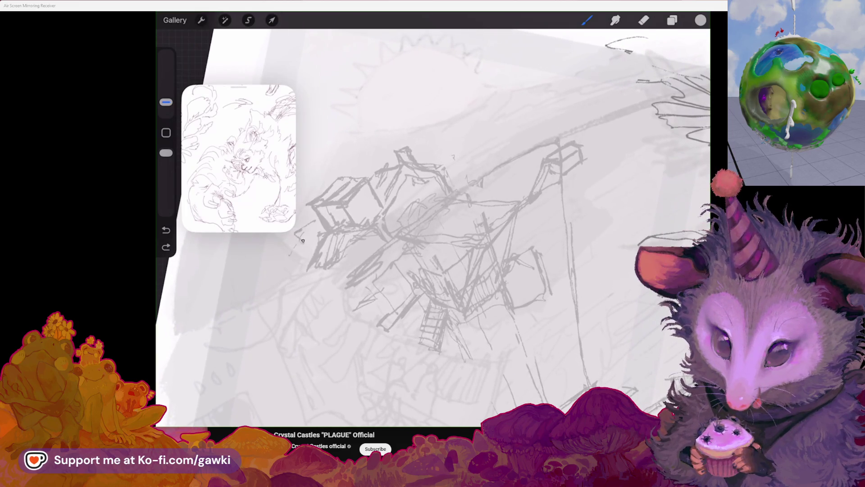
scroll(433, 223, down, 5)
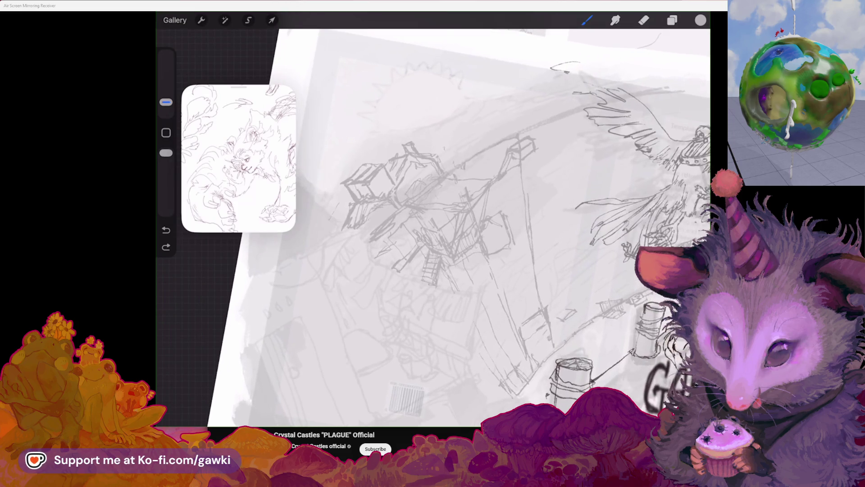
scroll(433, 223, up, 2)
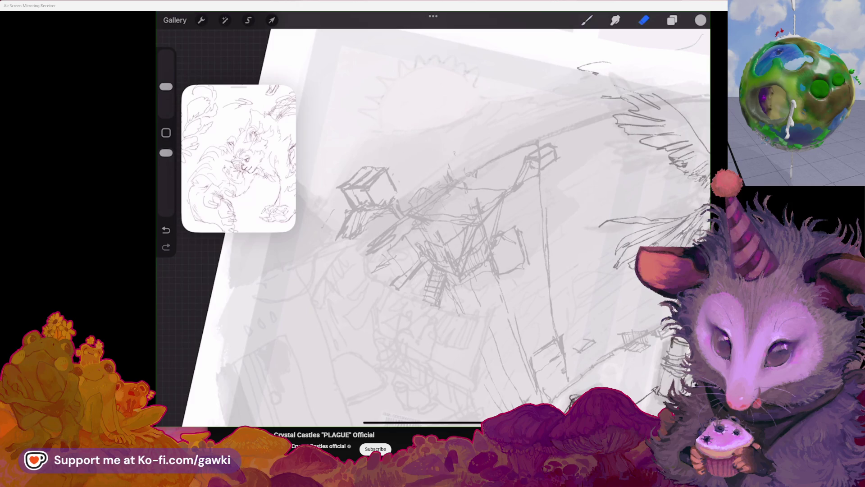
key(b)
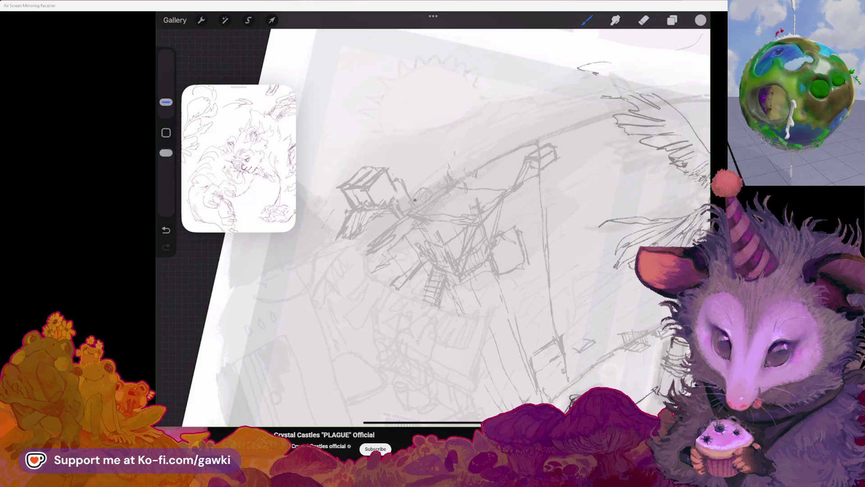
mouse_move(424, 163)
mouse_down()
mouse_move(396, 179)
mouse_move(398, 169)
mouse_move(421, 160)
mouse_up()
drag(469, 142, 440, 157)
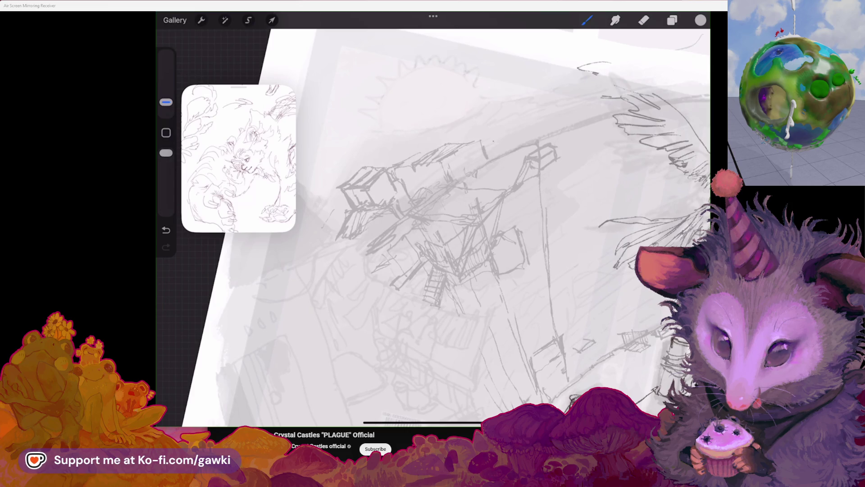
scroll(489, 146, down, 3)
drag(462, 148, 464, 165)
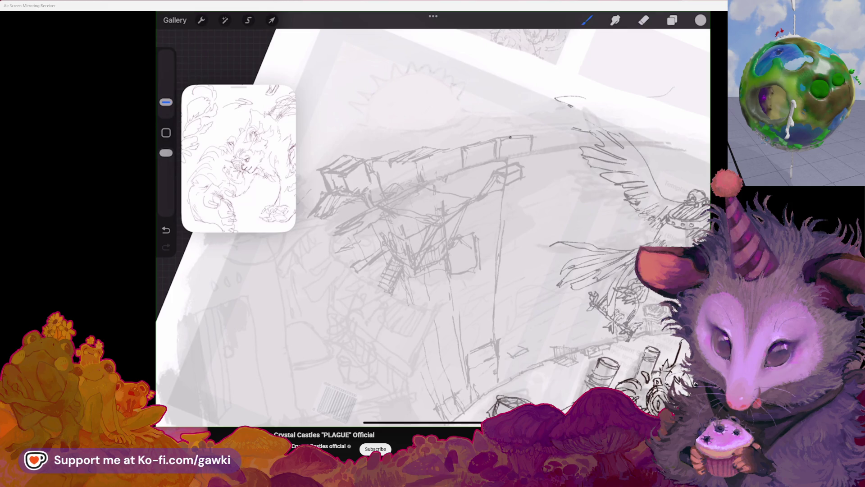
scroll(433, 223, right, 2)
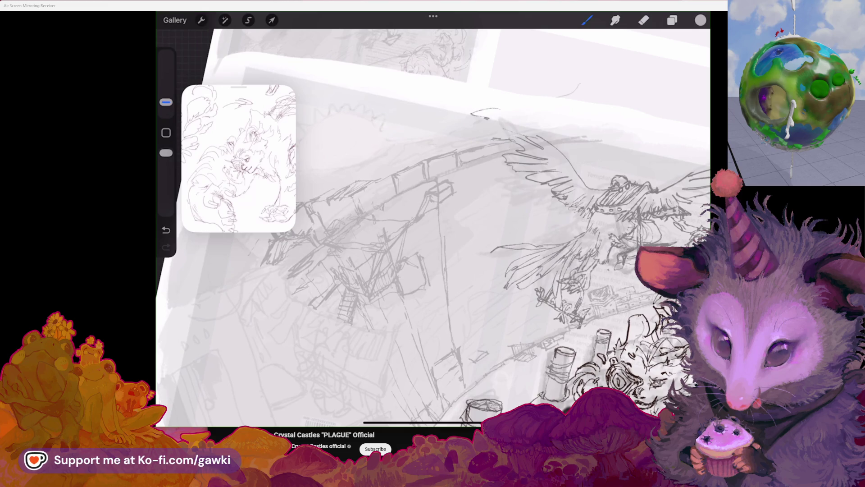
scroll(433, 223, right, 3)
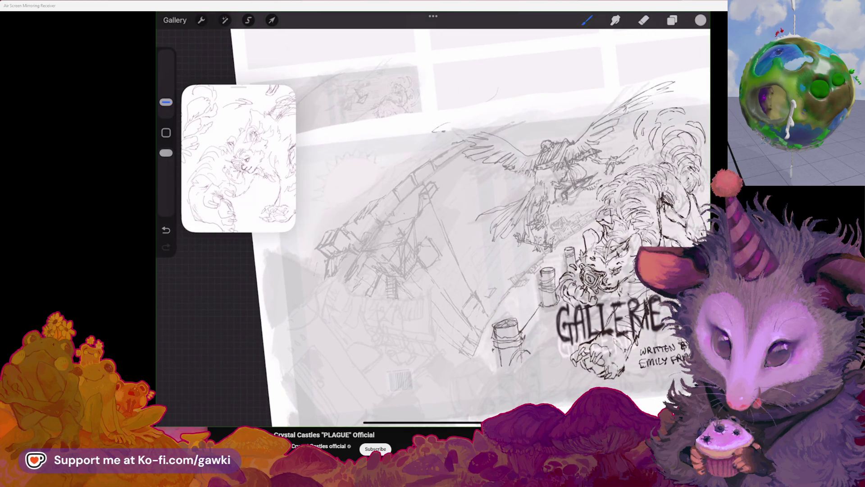
Undo the three unwanted strokes on the structure
key(ctrl+z)
scroll(433, 224, left, 3)
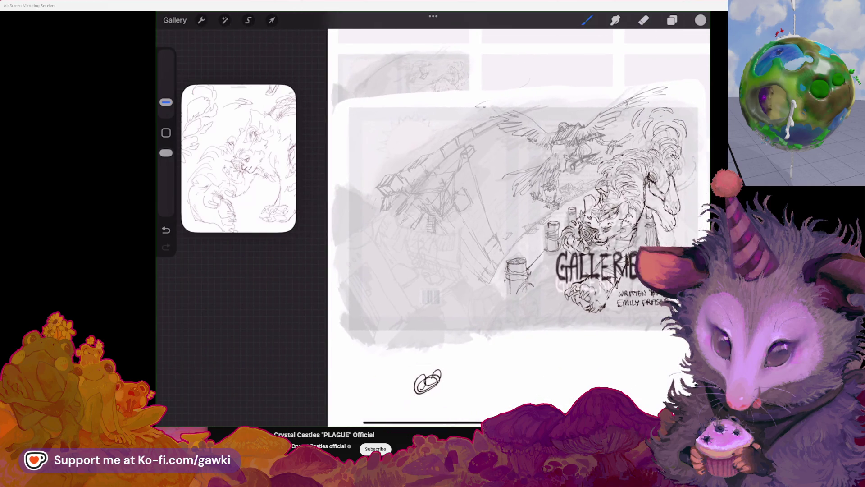
scroll(432, 224, up, 3)
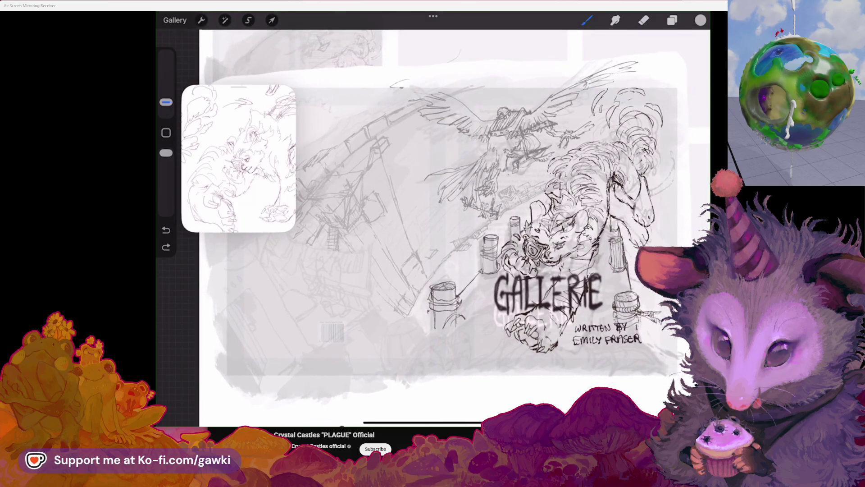
key(ctrl+z)
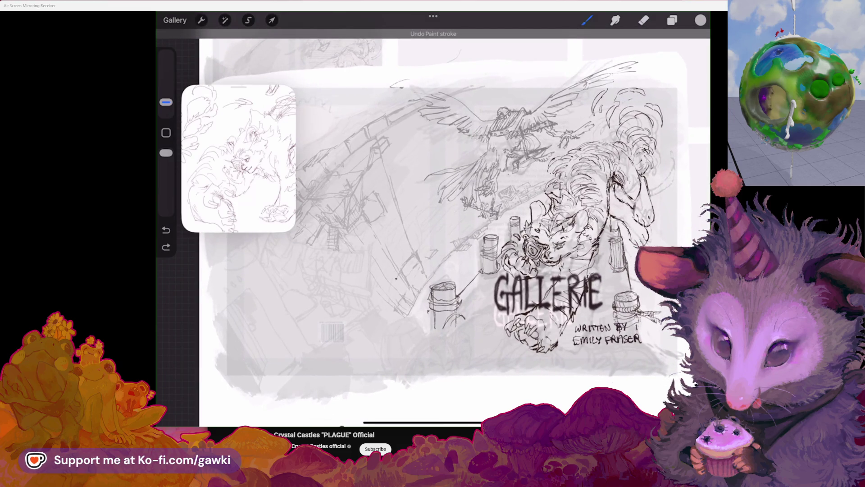
key(ctrl+z)
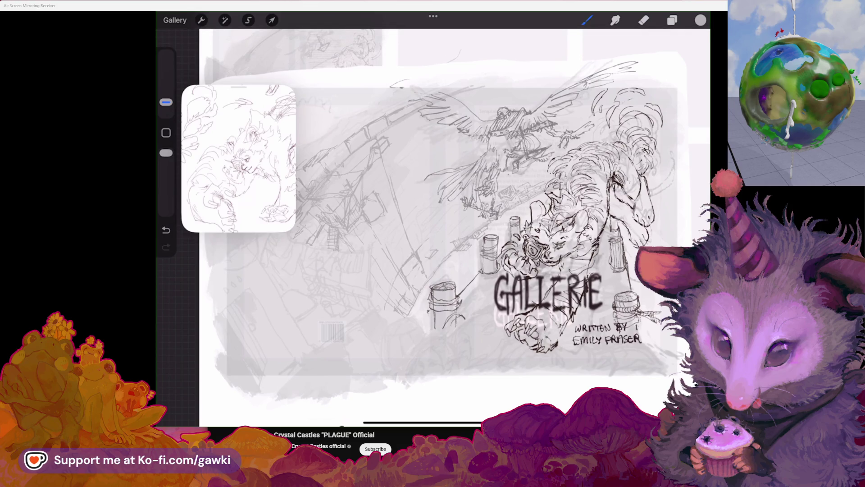
scroll(439, 224, down, 3)
scroll(446, 223, up, 2)
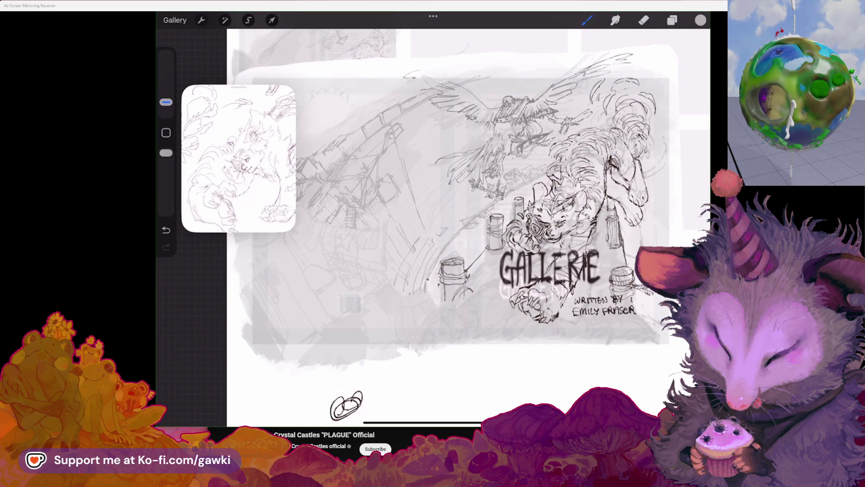
scroll(467, 223, down, 2)
scroll(466, 223, up, 2)
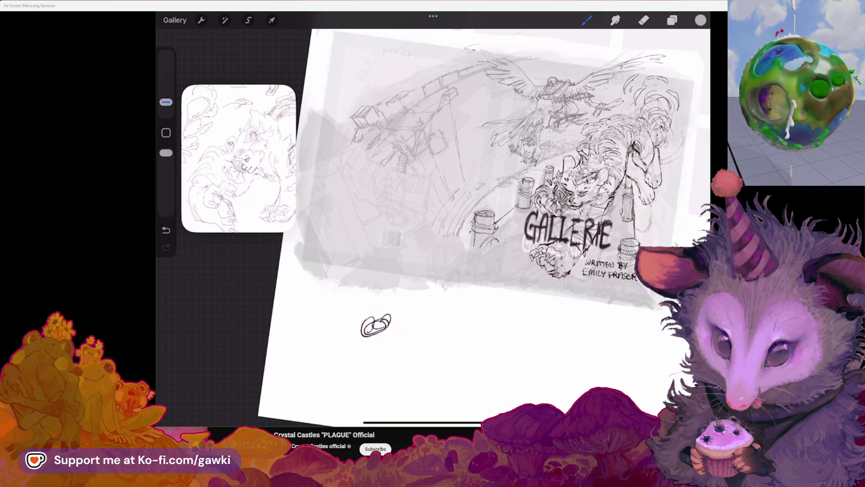
scroll(466, 223, up, 3)
scroll(432, 224, up, 3)
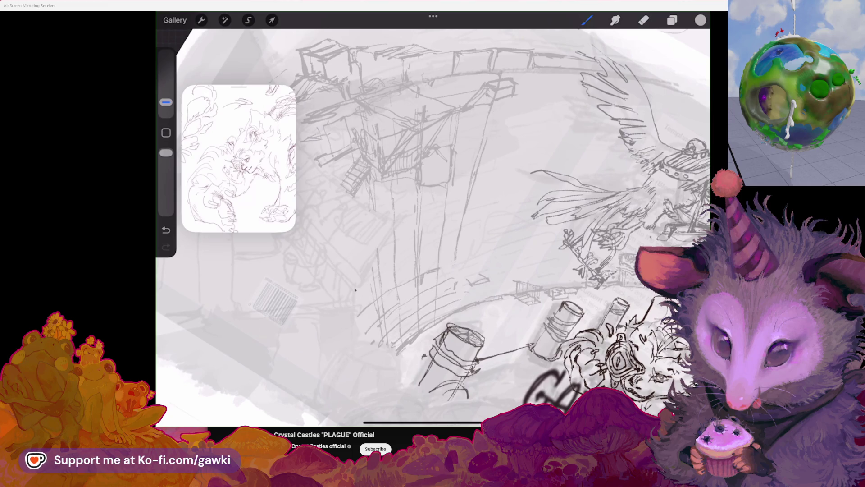
Draw a diagonal beam off the rooftop structure, then undo the overlong stroke
drag(399, 203, 514, 244)
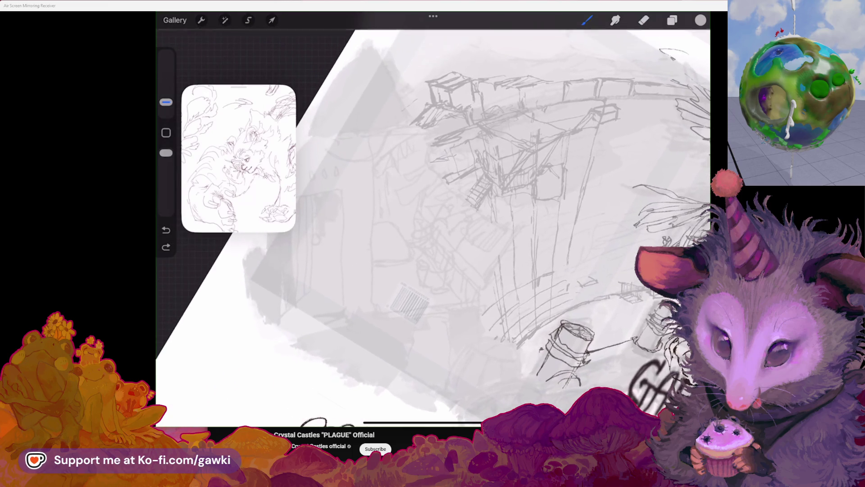
drag(473, 136, 494, 209)
mouse_move(379, 122)
mouse_down()
mouse_move(415, 197)
mouse_move(304, 215)
mouse_up()
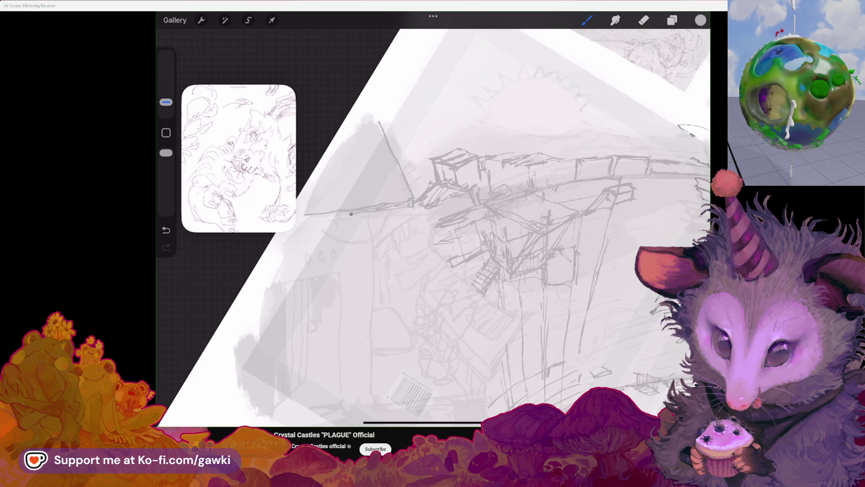
drag(433, 203, 466, 183)
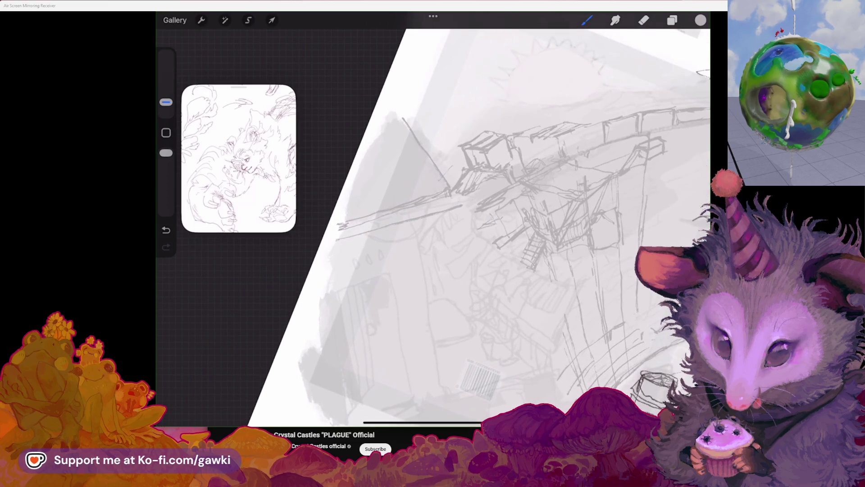
key(ctrl+z)
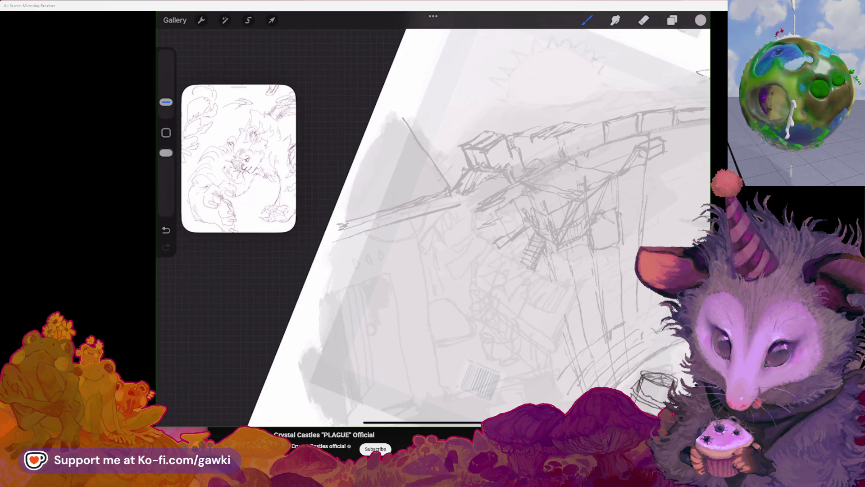
Level the tower in view and retrace the tall slanted pole above the beam
drag(473, 203, 460, 223)
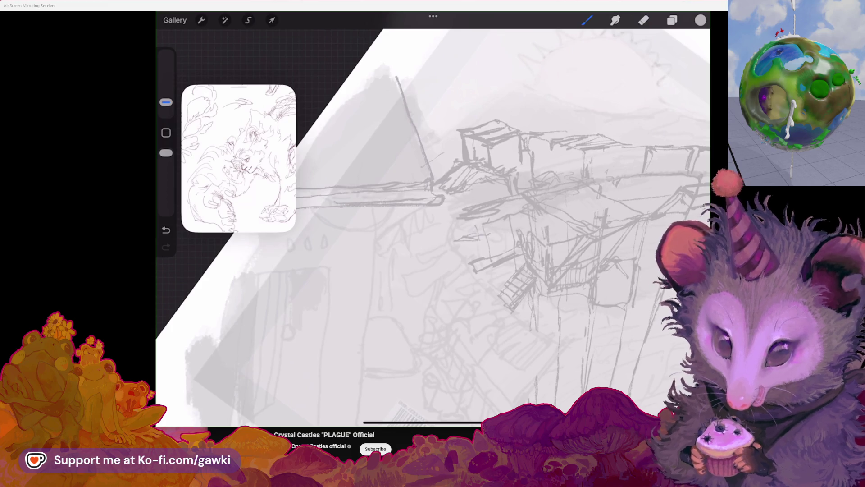
drag(443, 195, 429, 211)
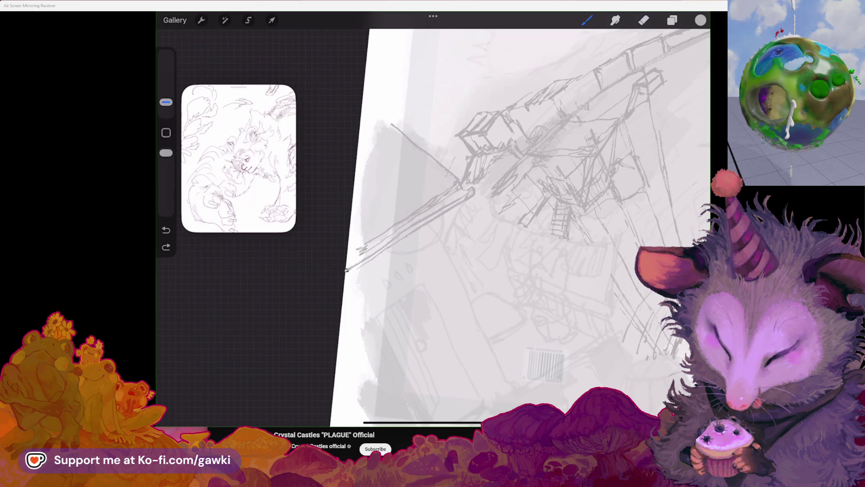
drag(369, 255, 500, 172)
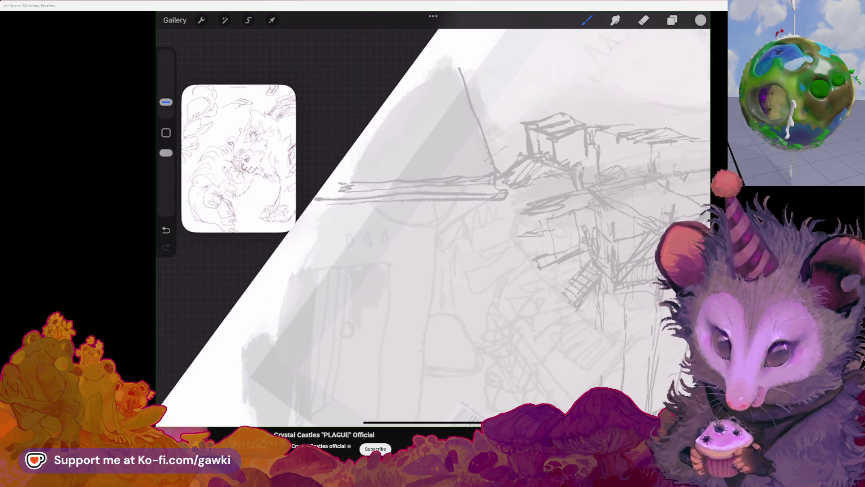
drag(455, 69, 497, 172)
Draw a row of tall and short vertical slat lines across the rooftop structure, working leftward
drag(443, 68, 483, 173)
drag(447, 100, 465, 168)
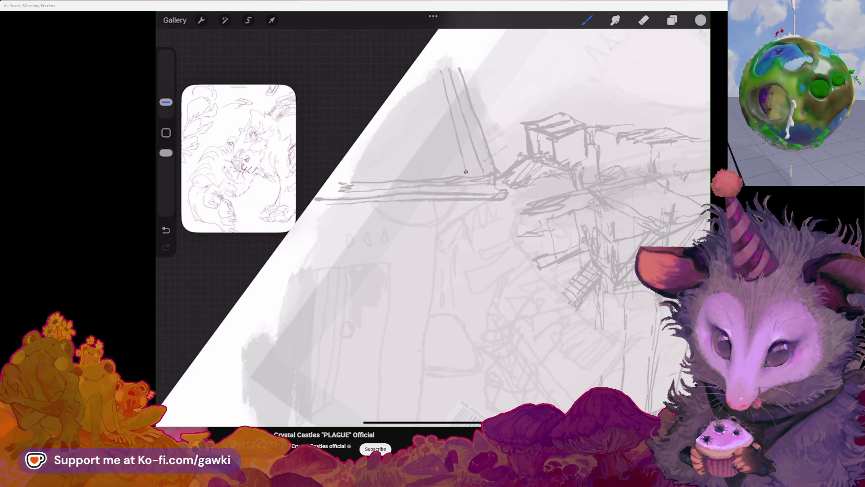
mouse_move(438, 81)
mouse_down()
mouse_move(451, 176)
mouse_move(453, 165)
mouse_move(472, 177)
mouse_move(484, 173)
mouse_up()
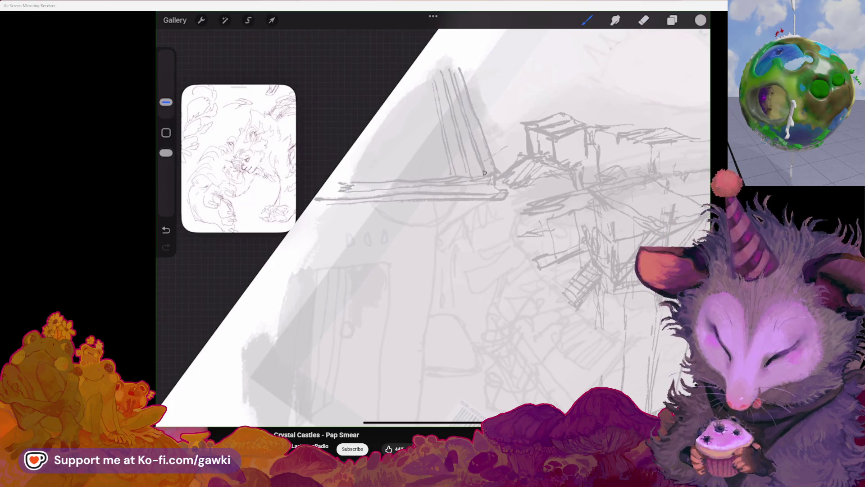
drag(420, 81, 438, 176)
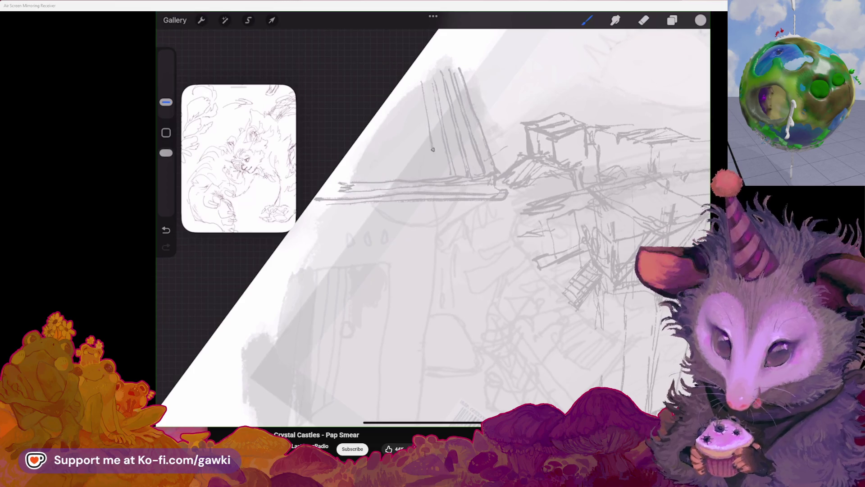
drag(417, 82, 431, 175)
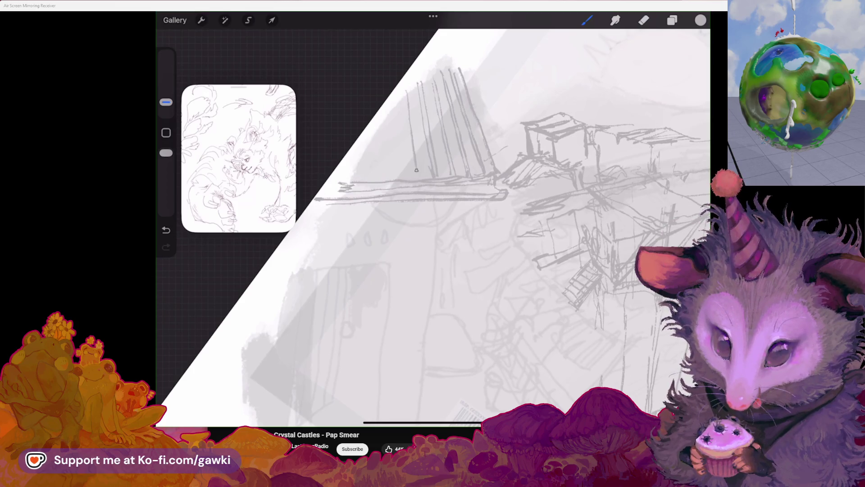
drag(396, 106, 399, 160)
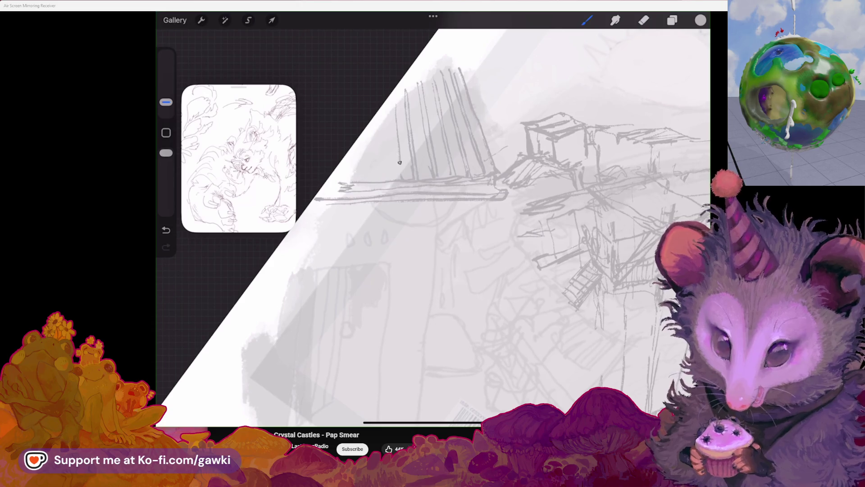
drag(392, 107, 395, 160)
mouse_move(386, 123)
mouse_down()
mouse_move(386, 186)
mouse_move(383, 178)
mouse_move(406, 170)
mouse_up()
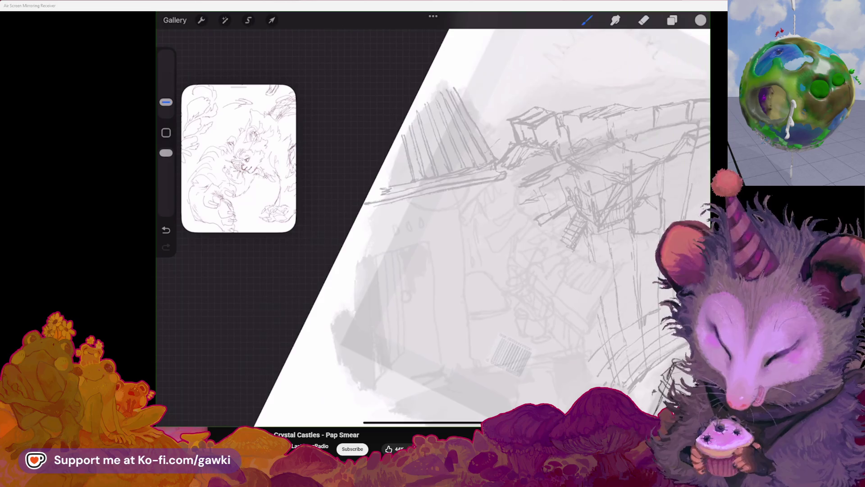
drag(388, 123, 389, 176)
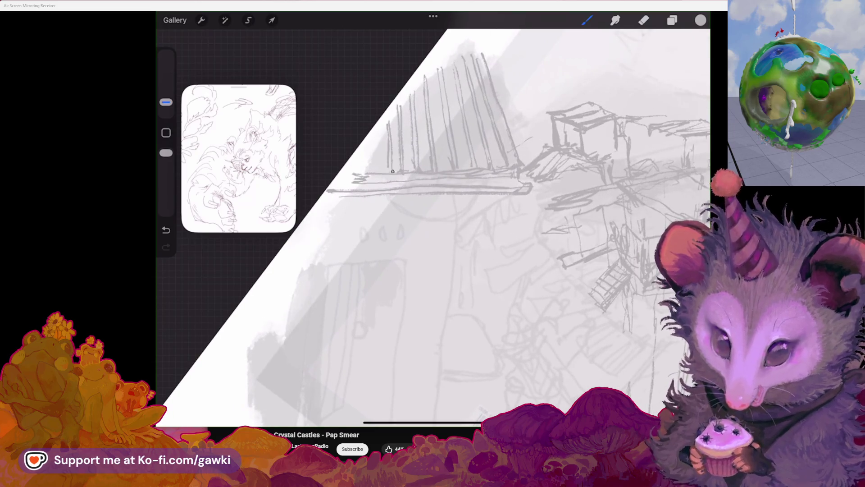
drag(379, 139, 377, 173)
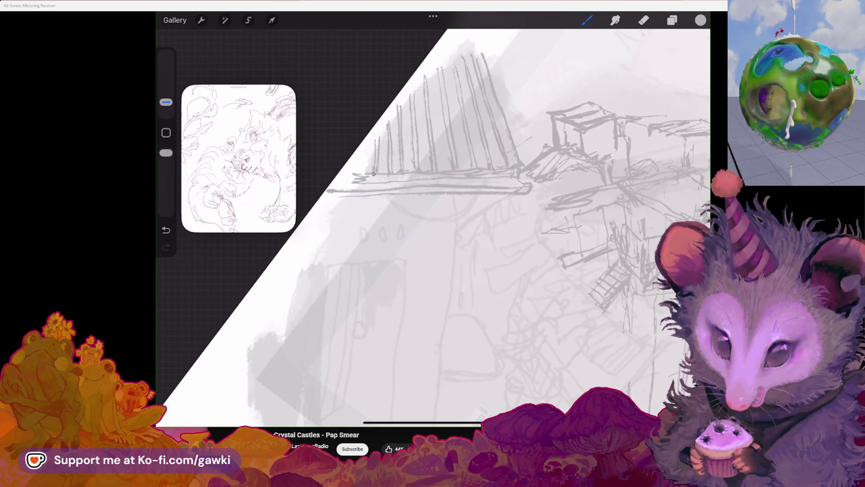
drag(433, 223, 487, 203)
Undo a stray dot, reframe the wall and draw a long construction line down it from the beam
mouse_move(460, 421)
mouse_down()
mouse_move(497, 325)
mouse_move(413, 353)
mouse_move(371, 350)
mouse_move(360, 360)
mouse_up()
drag(424, 255, 494, 307)
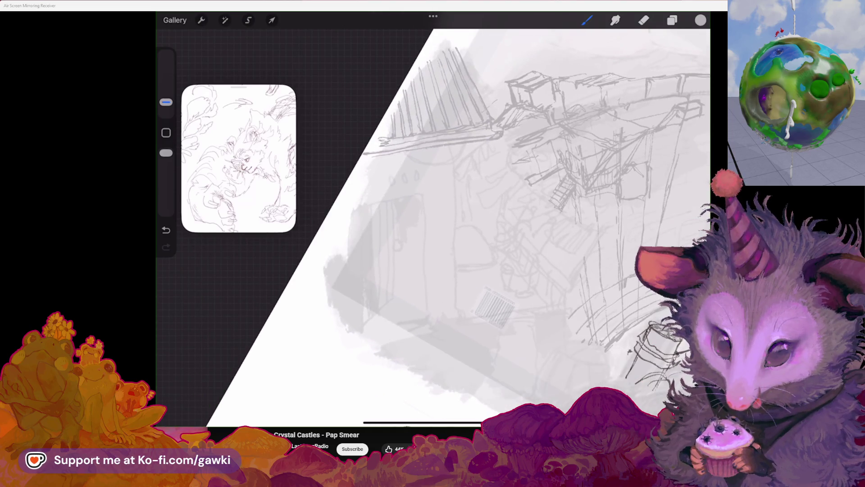
drag(440, 271, 446, 285)
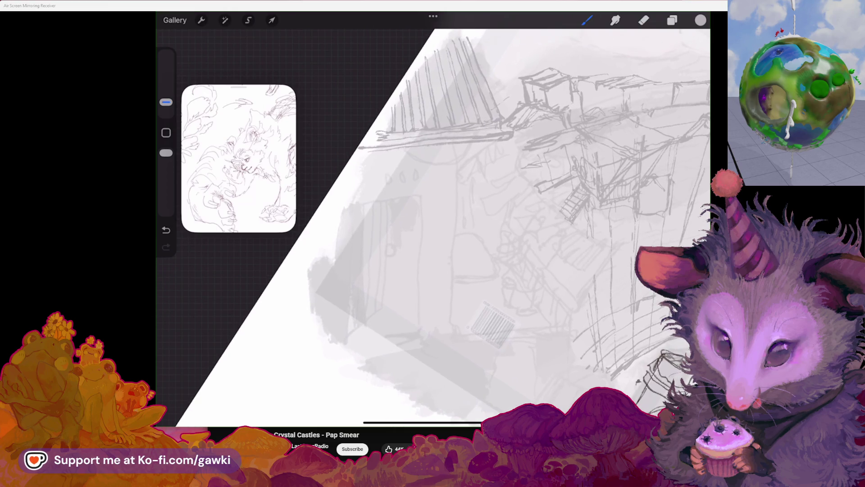
key(ctrl+z)
key(b)
drag(440, 270, 426, 268)
drag(487, 362, 541, 332)
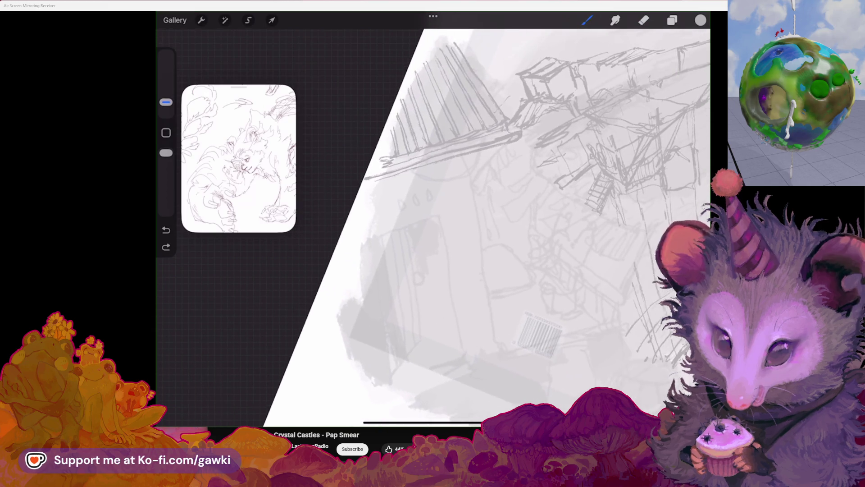
drag(473, 271, 513, 223)
drag(323, 365, 381, 372)
drag(488, 122, 459, 206)
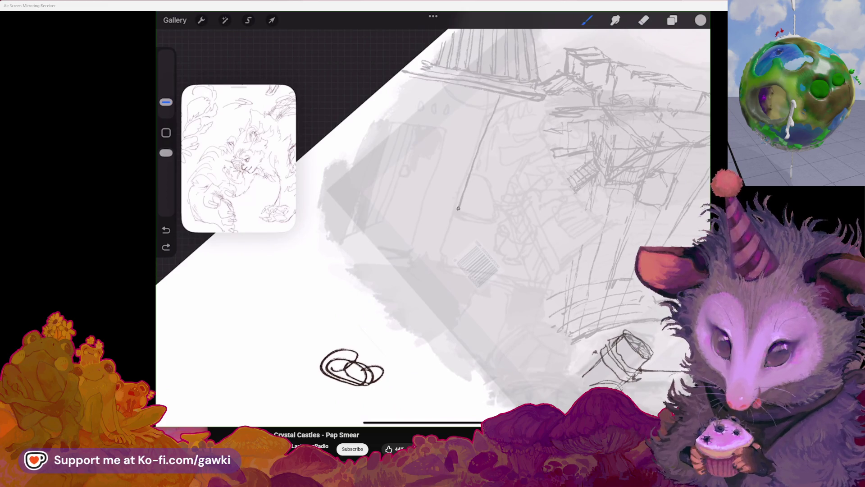
Undo the first wall line and try a straighter vertical stroke, then remove it too
drag(477, 264, 423, 294)
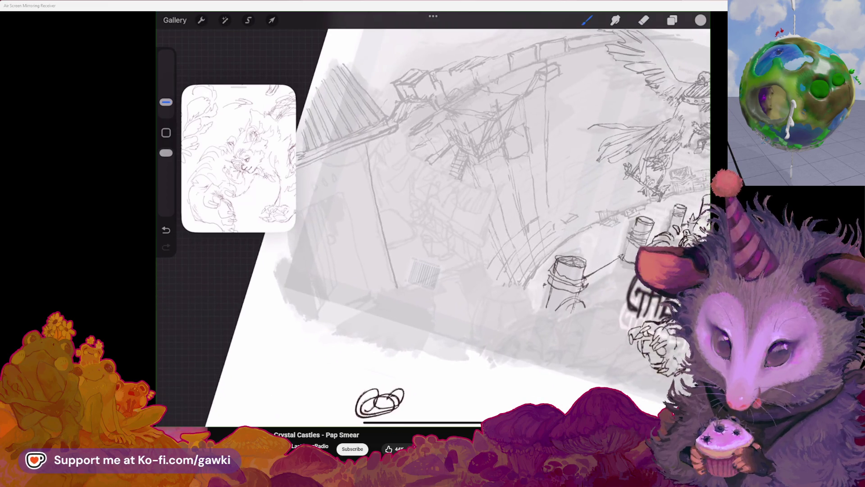
drag(588, 317, 534, 271)
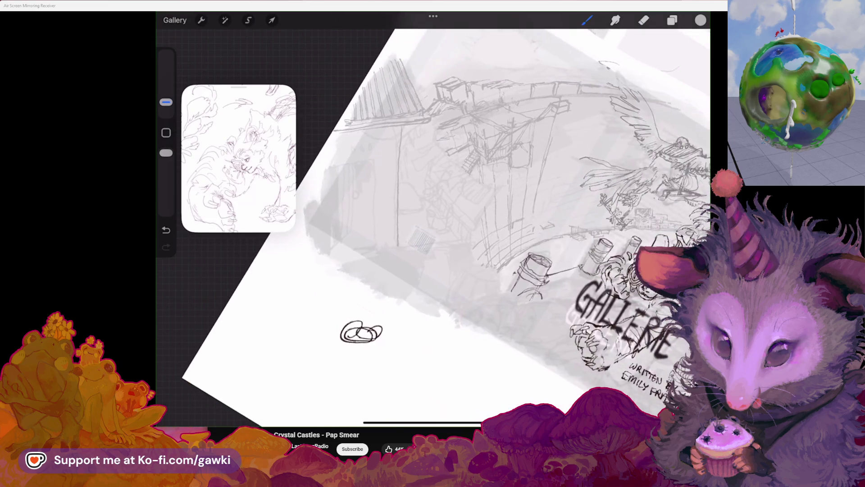
key(ctrl+z)
drag(407, 126, 403, 191)
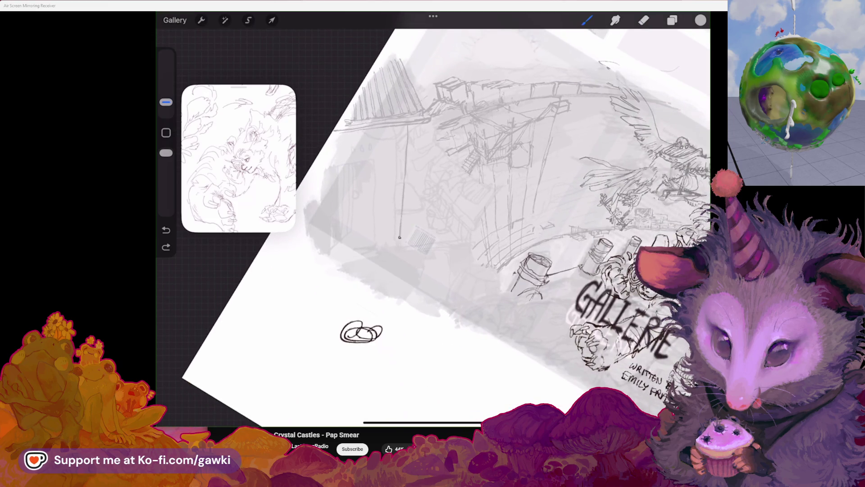
drag(362, 331, 337, 310)
key(ctrl+z)
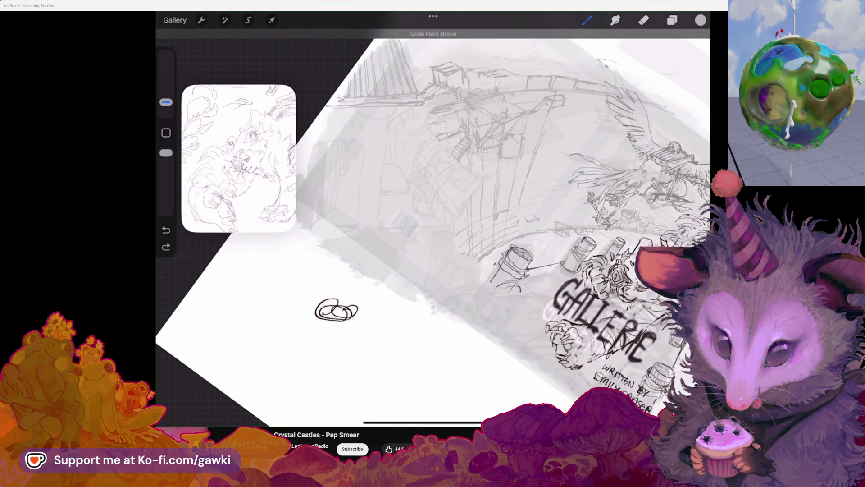
Redraw the vertical wall line until it reads cleanly and darken it, then ready a freehand selection
drag(397, 108, 394, 228)
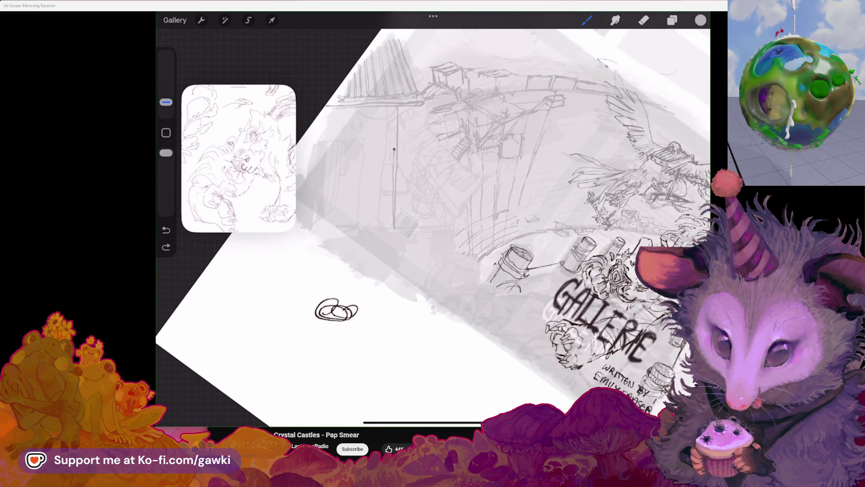
key(ctrl+z)
drag(395, 105, 389, 178)
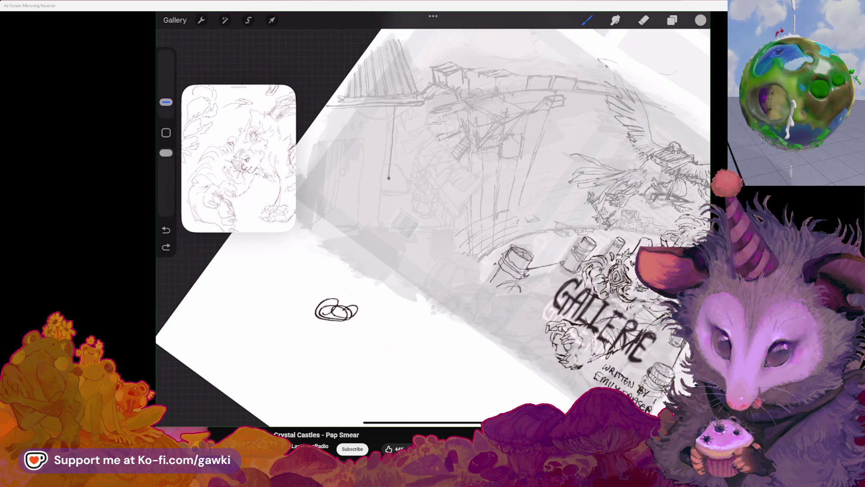
drag(395, 107, 385, 232)
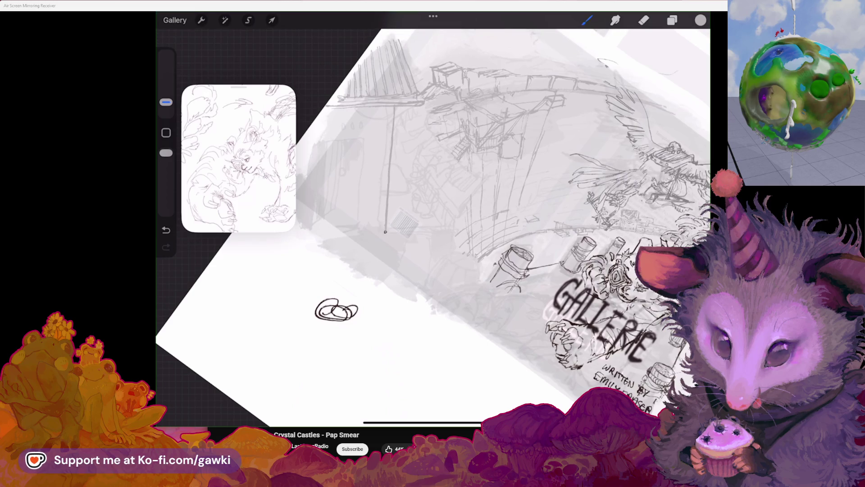
scroll(433, 229, up, 3)
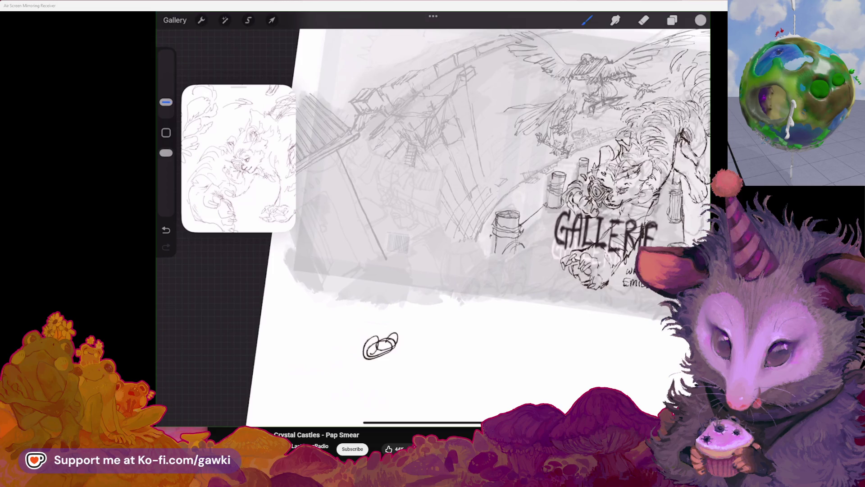
scroll(433, 228, up, 1)
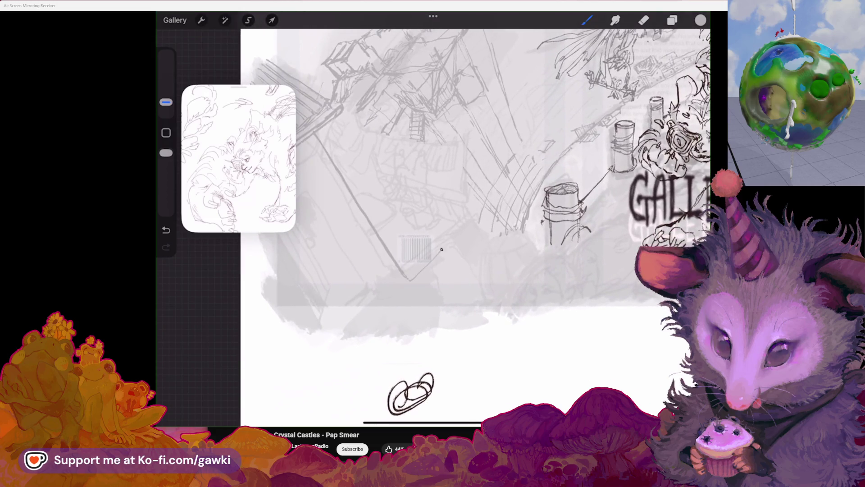
scroll(433, 228, up, 2)
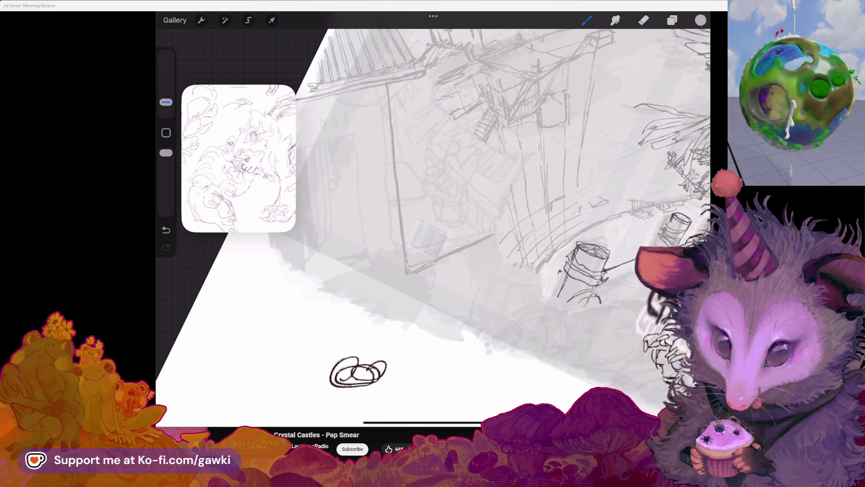
scroll(433, 228, down, 2)
key(s)
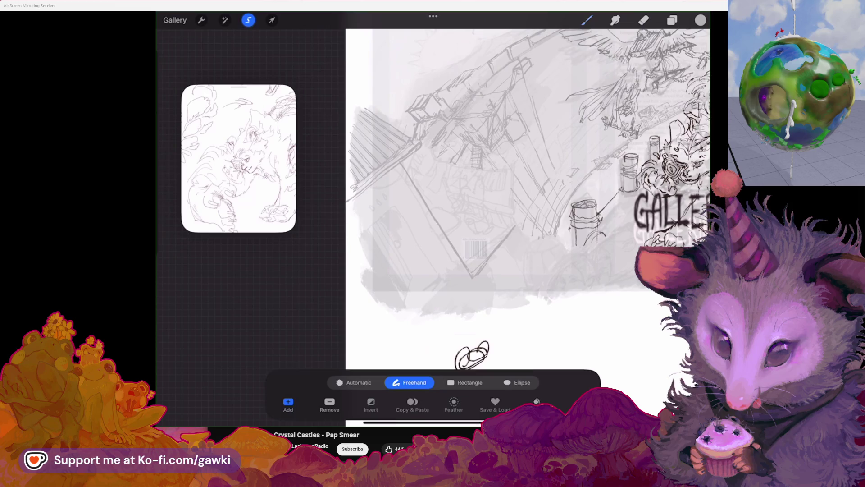
Lasso the slanted roof hatching and warp its corners so the outer edge bends outward and down, then commit
drag(378, 122, 359, 204)
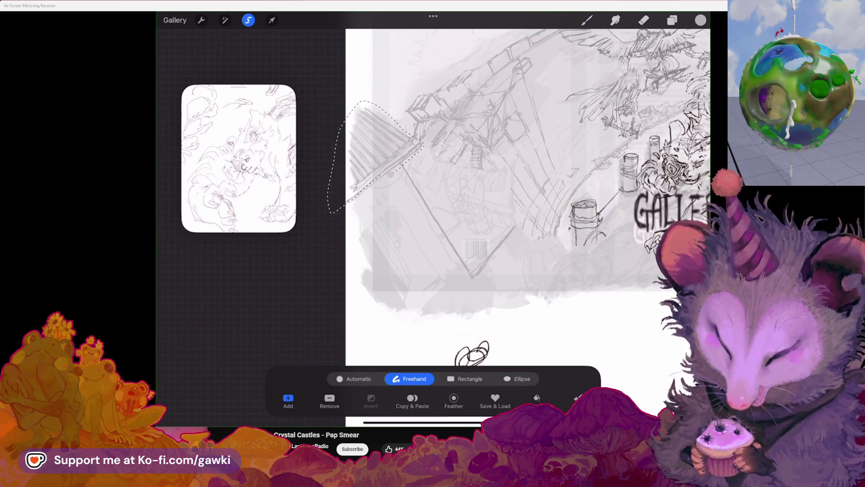
key(v)
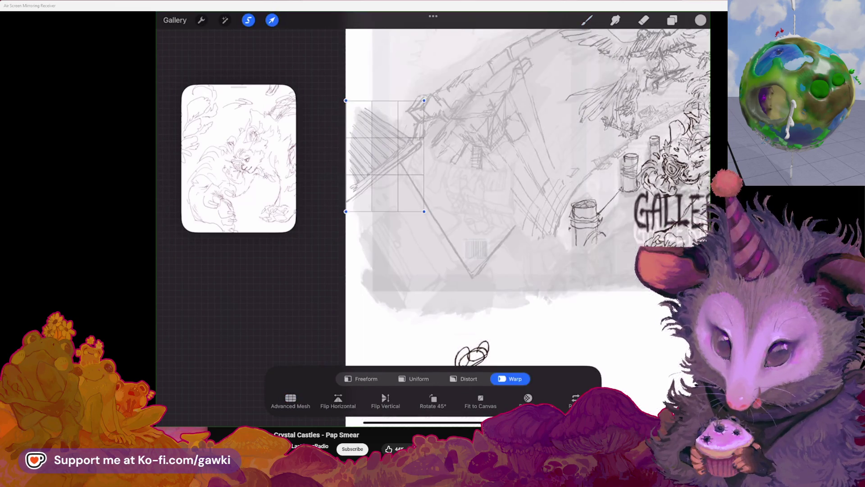
mouse_move(346, 213)
mouse_down()
mouse_move(346, 223)
mouse_move(363, 204)
mouse_up()
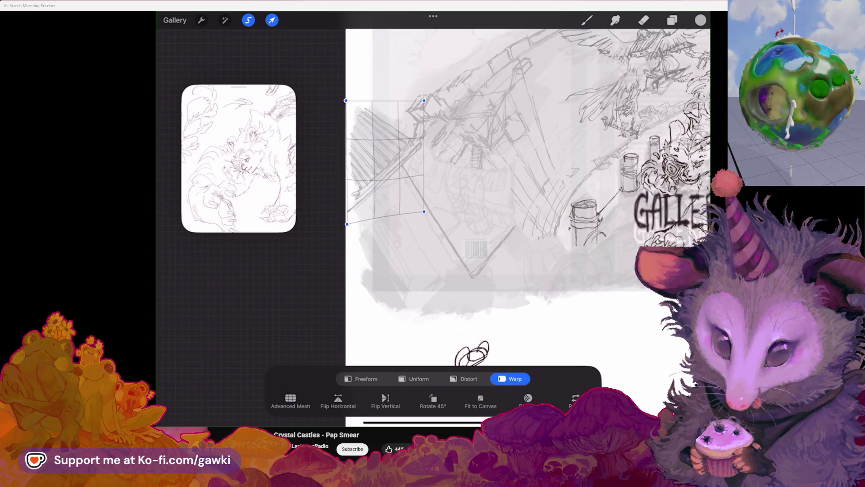
scroll(528, 196, down, 3)
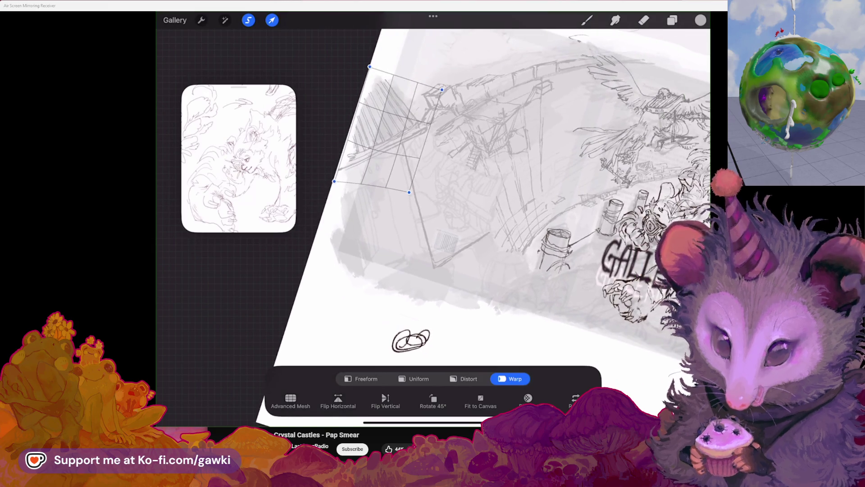
scroll(534, 197, up, 2)
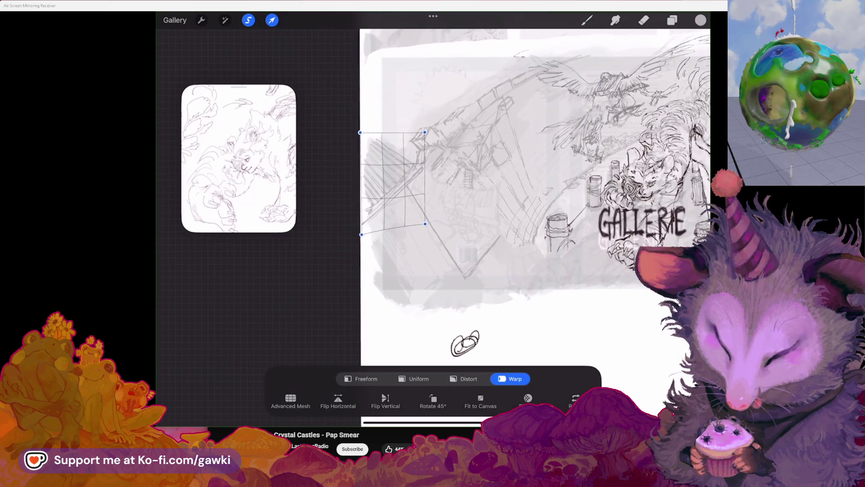
drag(369, 245, 366, 247)
mouse_move(362, 134)
mouse_down()
mouse_move(353, 137)
mouse_move(412, 167)
mouse_up()
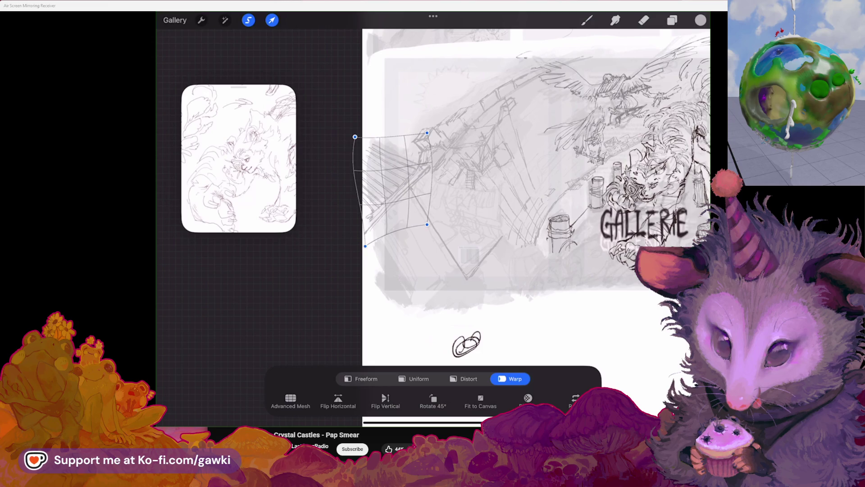
scroll(514, 189, up, 3)
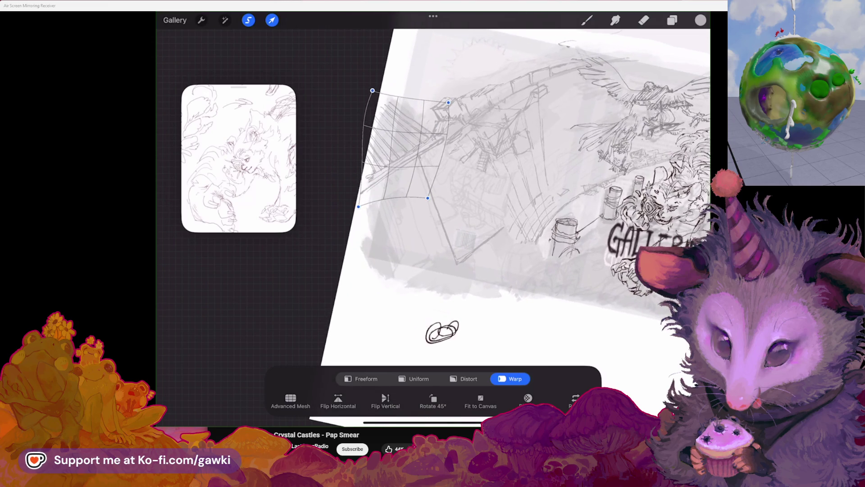
click(587, 20)
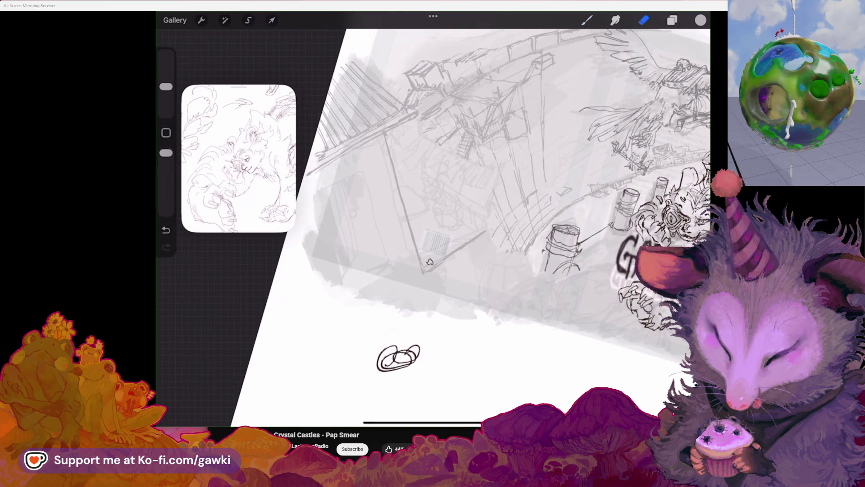
With the pencil, draw and darken a diagonal line across the building wall with a couple of short ticks
key(b)
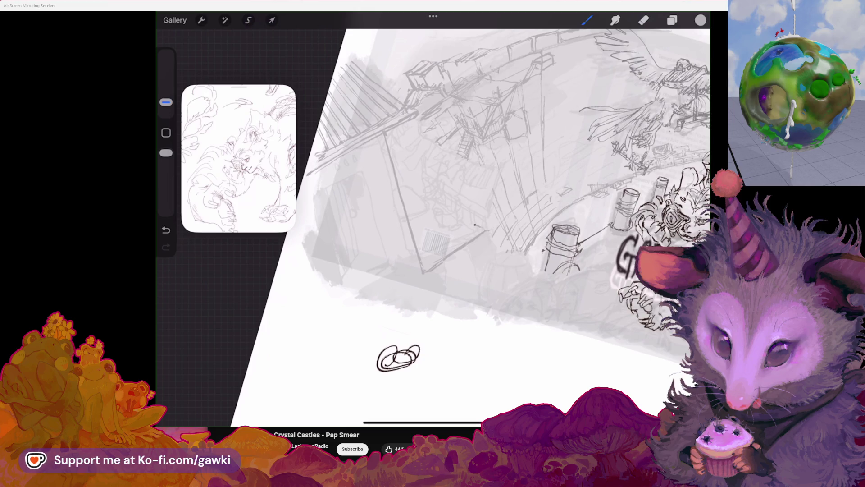
scroll(433, 228, right, 3)
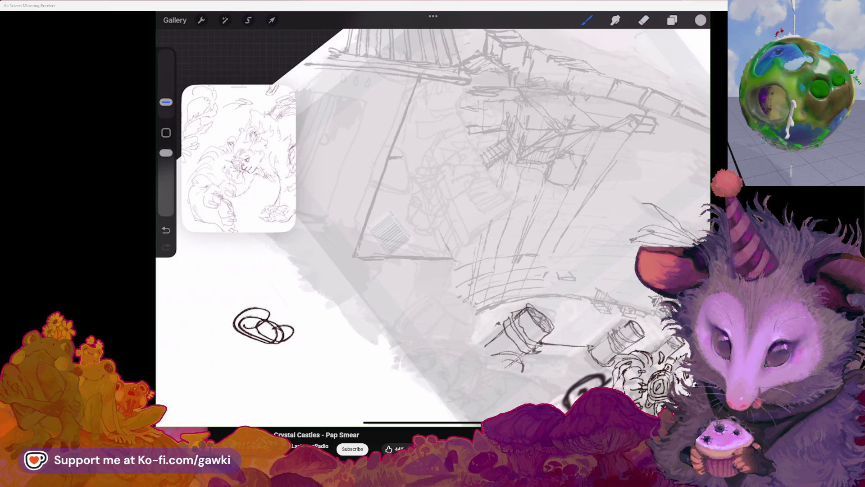
drag(409, 159, 453, 258)
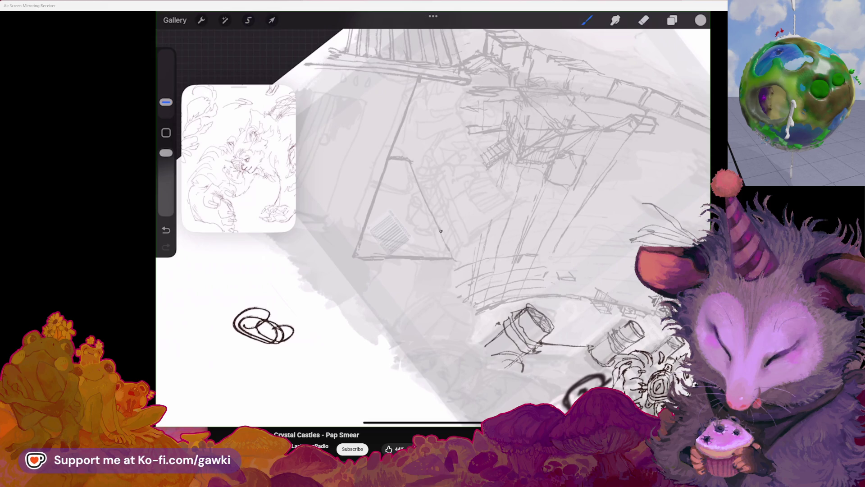
scroll(433, 227, left, 3)
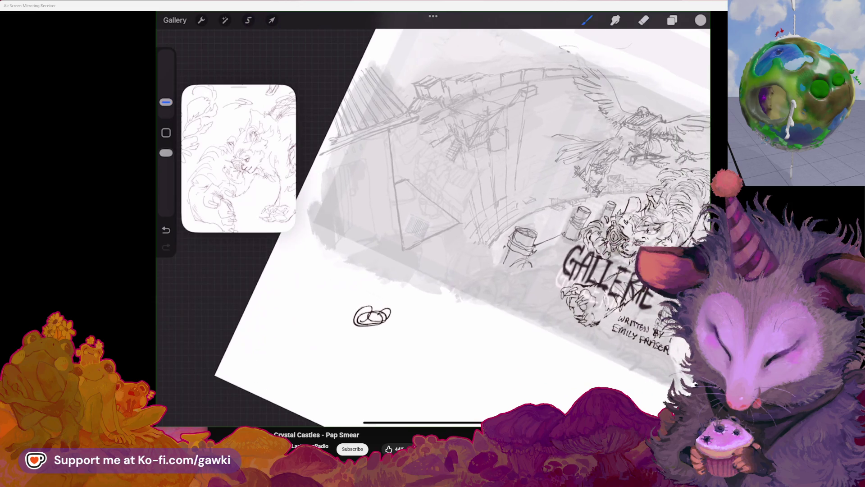
scroll(432, 227, up, 2)
scroll(433, 228, up, 3)
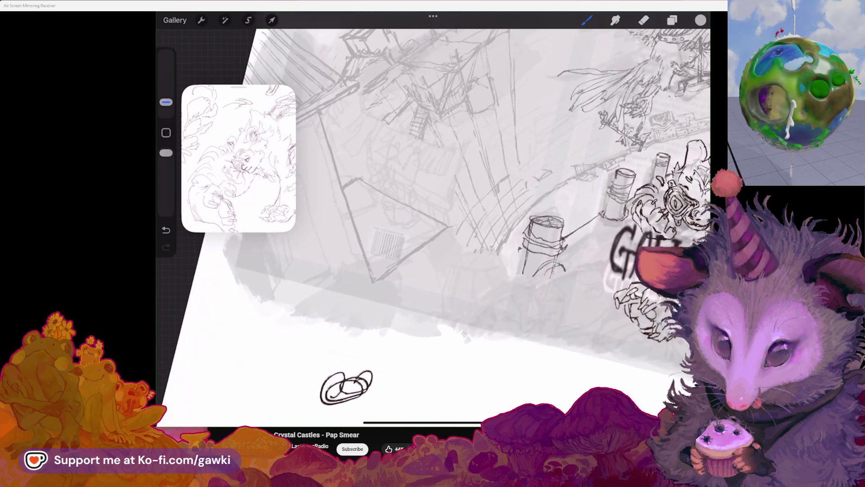
drag(342, 155, 348, 171)
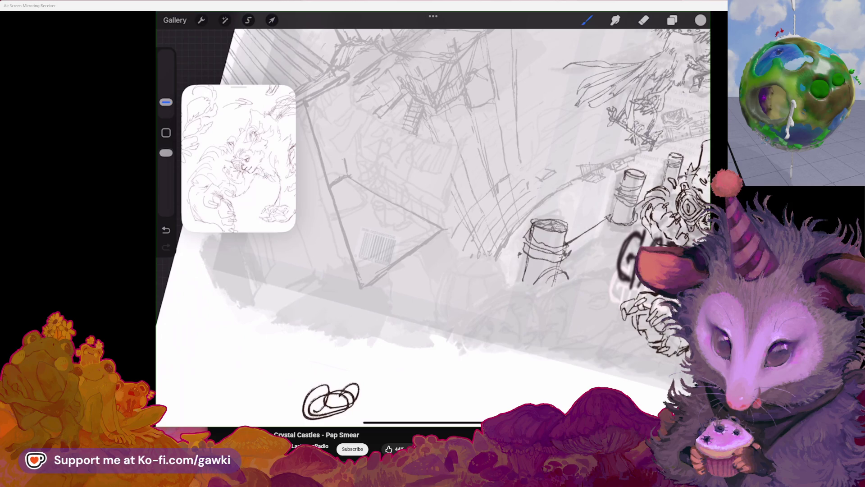
scroll(433, 228, up, 3)
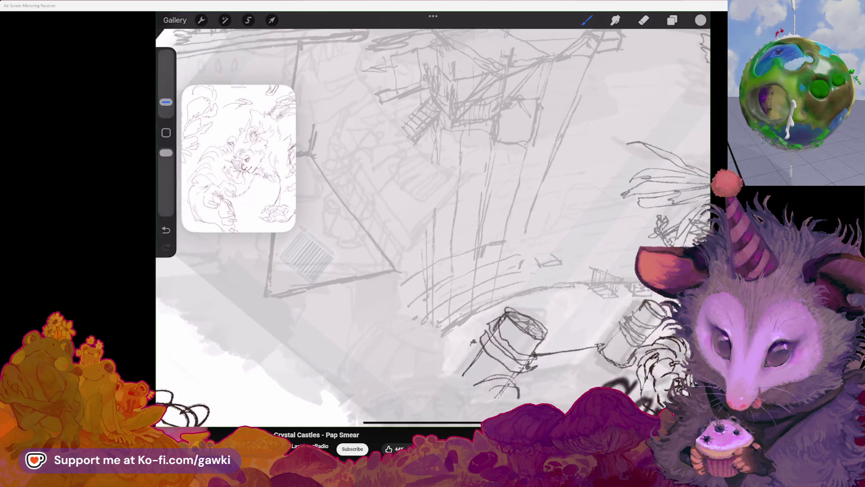
drag(313, 124, 398, 226)
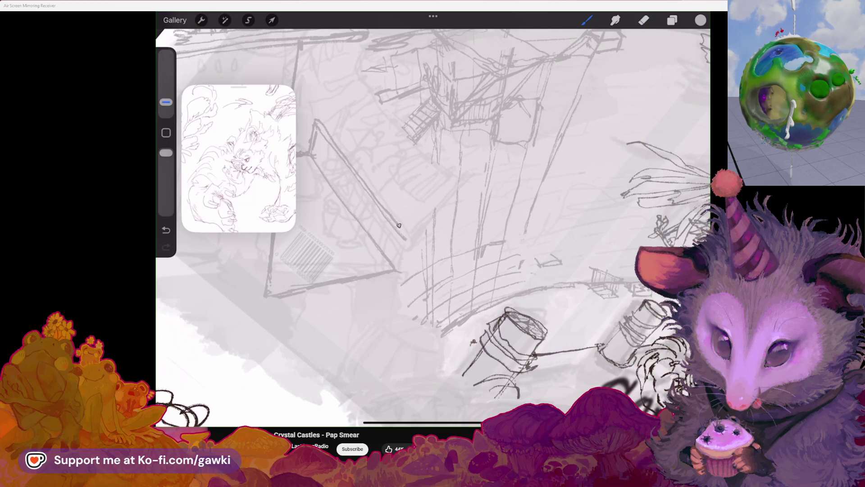
drag(314, 125, 408, 240)
Reframe the sketch's left edge and add a curved line on the rooftop structure
drag(517, 338, 558, 280)
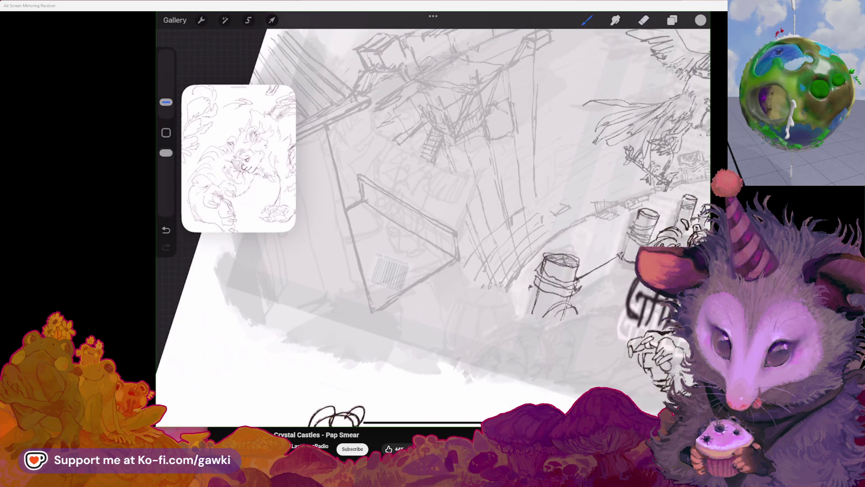
drag(474, 304, 470, 277)
mouse_move(352, 383)
mouse_down()
mouse_move(347, 360)
mouse_move(343, 376)
mouse_up()
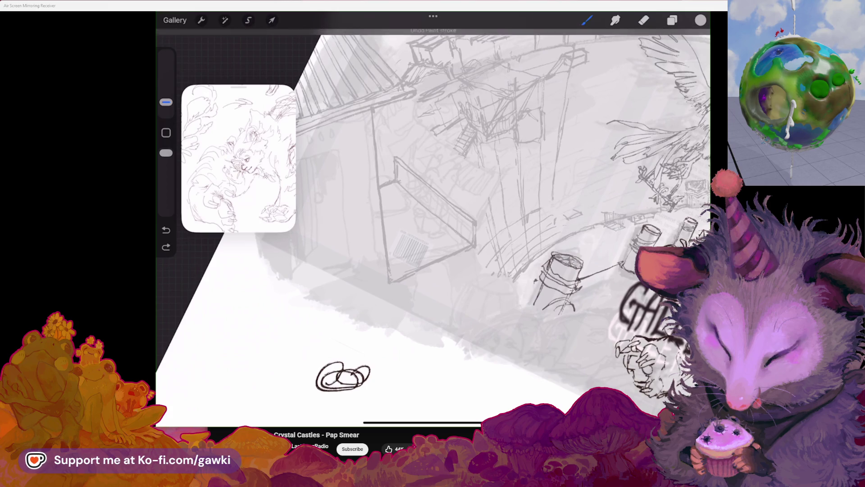
drag(408, 98, 383, 134)
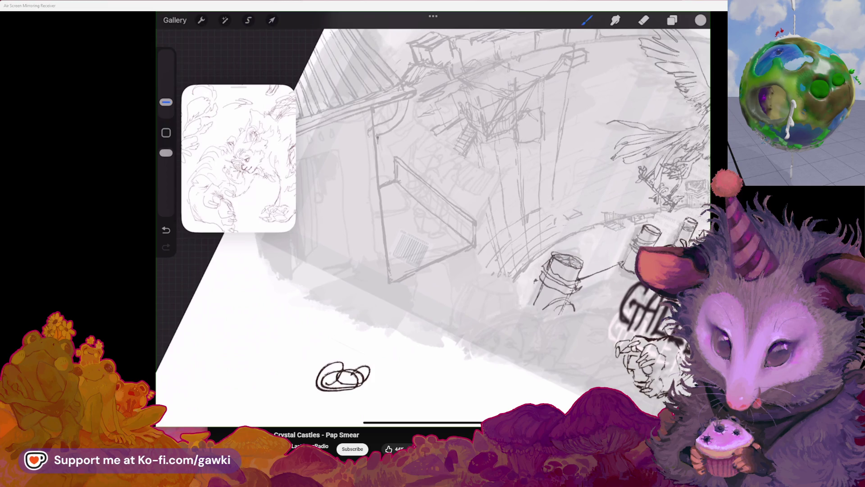
scroll(433, 225, up, 2)
Try a vertical pipe line and a short top stroke, undoing each, then lay a long line down the wall
drag(372, 145, 373, 236)
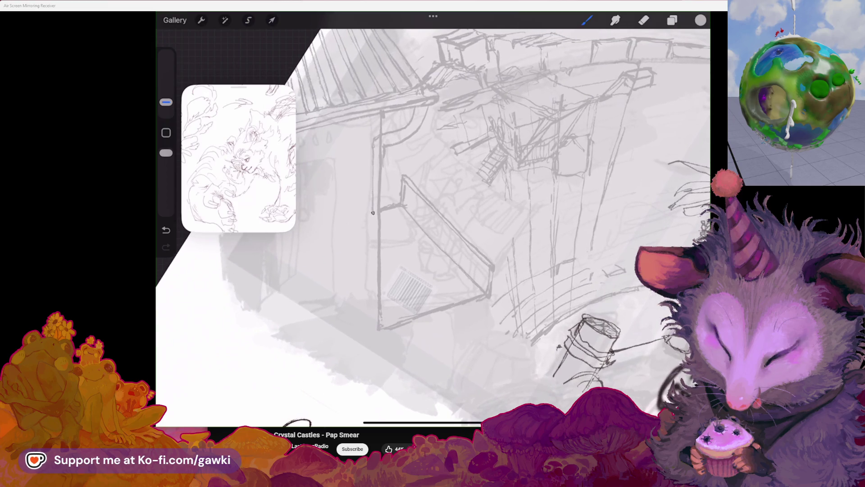
key(ctrl+z)
drag(371, 152, 390, 143)
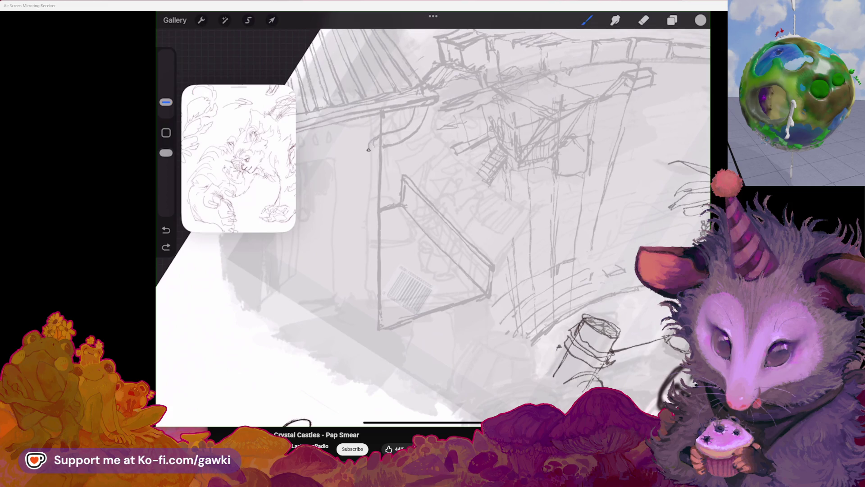
key(ctrl+z)
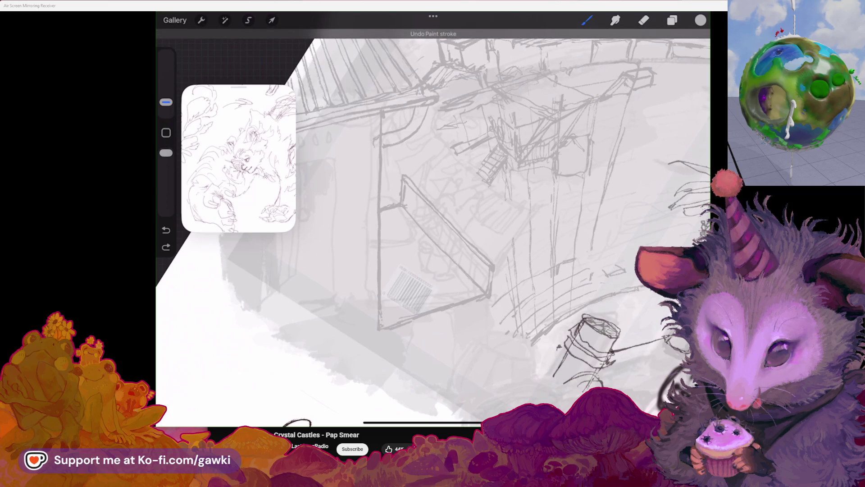
mouse_move(384, 196)
mouse_down()
mouse_move(386, 295)
mouse_move(371, 330)
mouse_up()
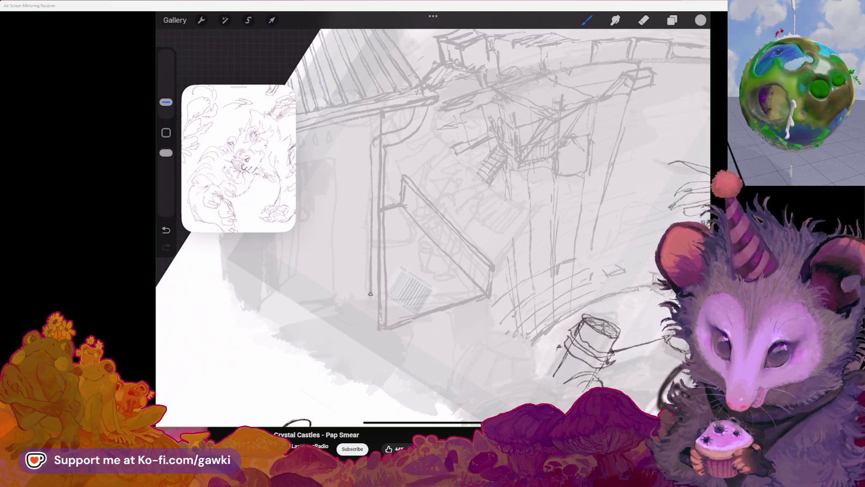
Erase part of that line and redraw a clean long vertical drainpipe down the wall
click(644, 20)
drag(383, 172, 378, 329)
click(587, 20)
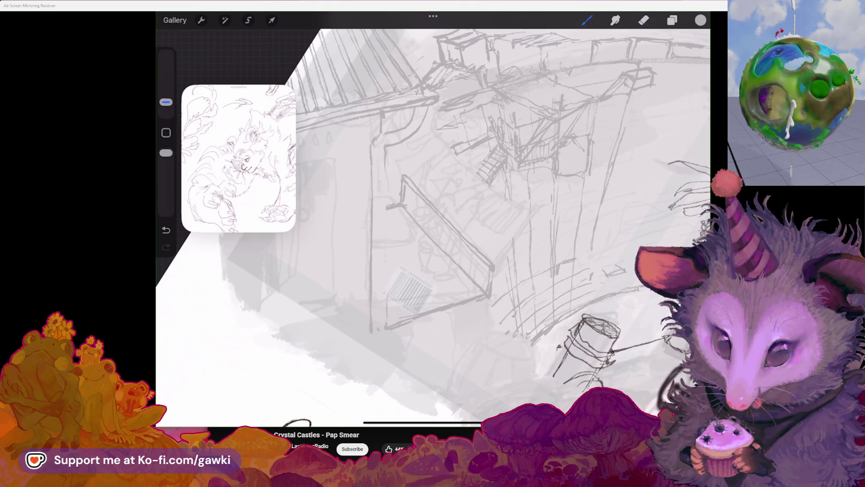
drag(383, 168, 385, 312)
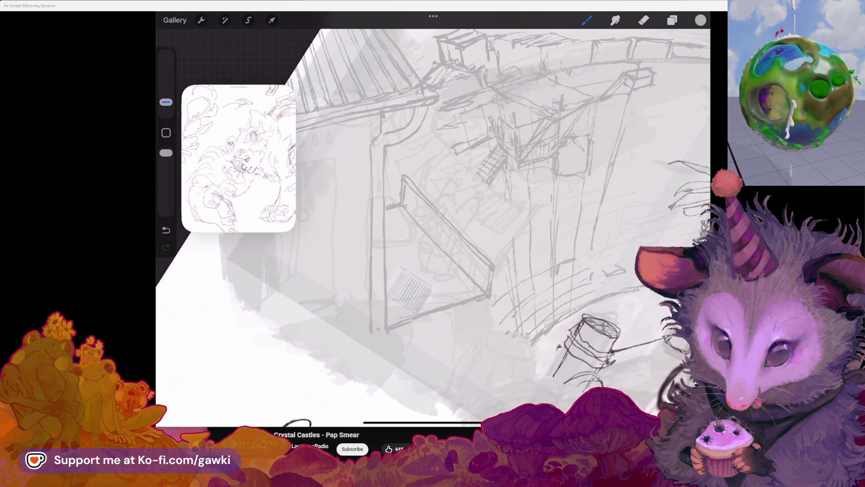
drag(434, 223, 437, 234)
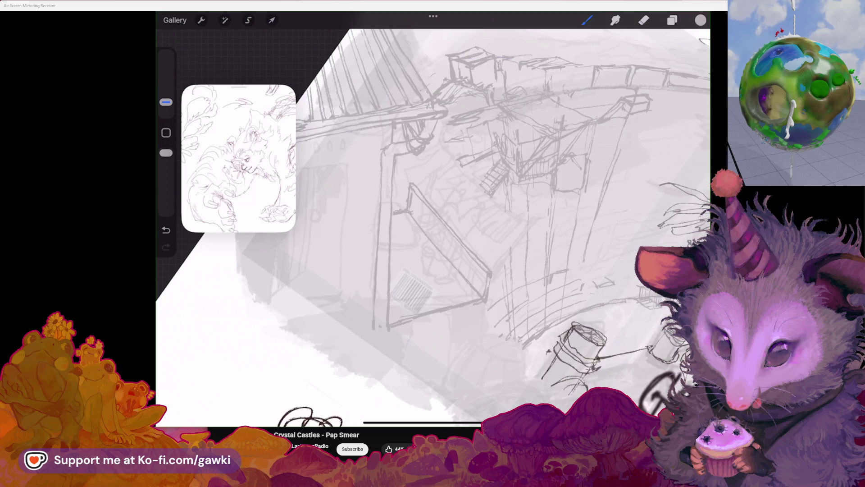
Reframe the building and sketch a short bracket mark across the drainpipe
drag(432, 224, 463, 206)
scroll(433, 223, up, 2)
scroll(432, 224, up, 2)
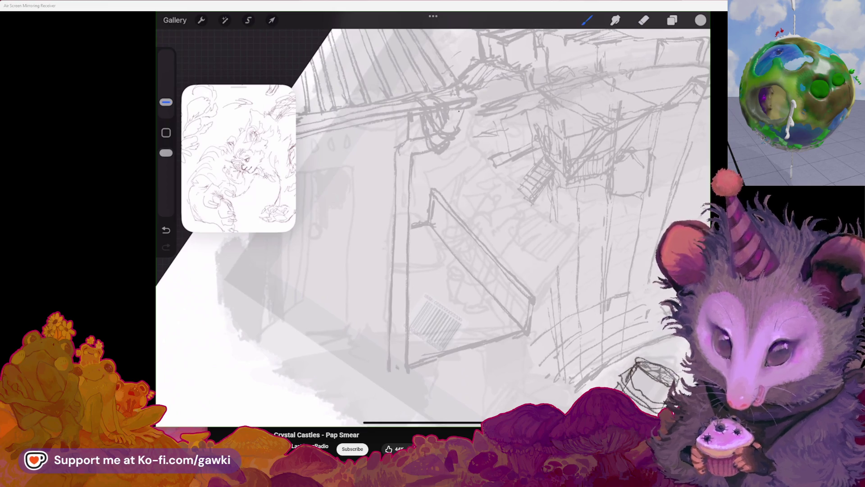
scroll(433, 224, down, 2)
scroll(432, 223, down, 2)
scroll(432, 224, down, 2)
scroll(433, 223, up, 2)
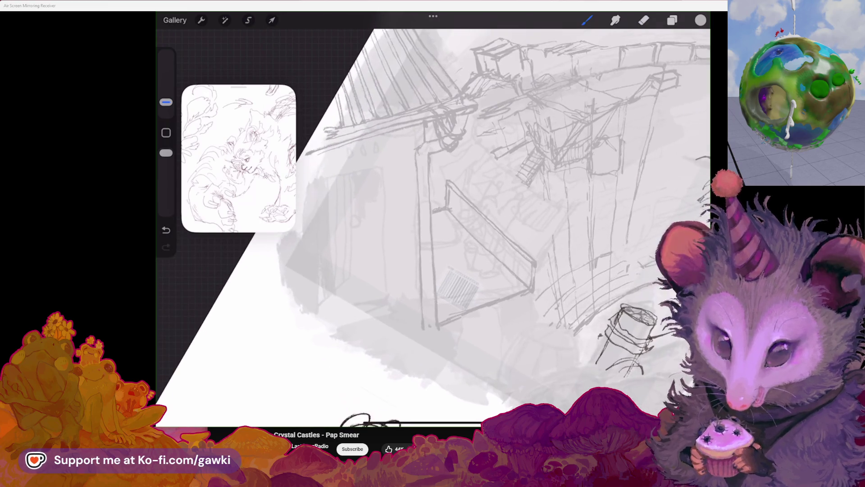
scroll(432, 224, up, 2)
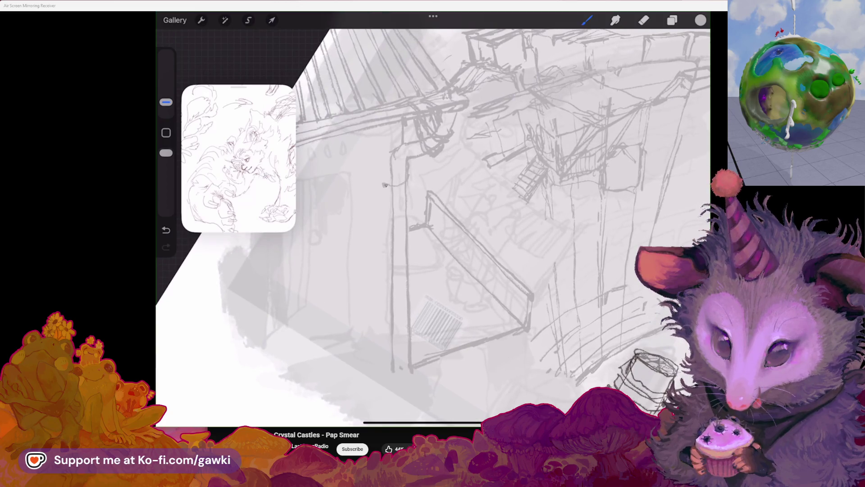
drag(385, 184, 399, 189)
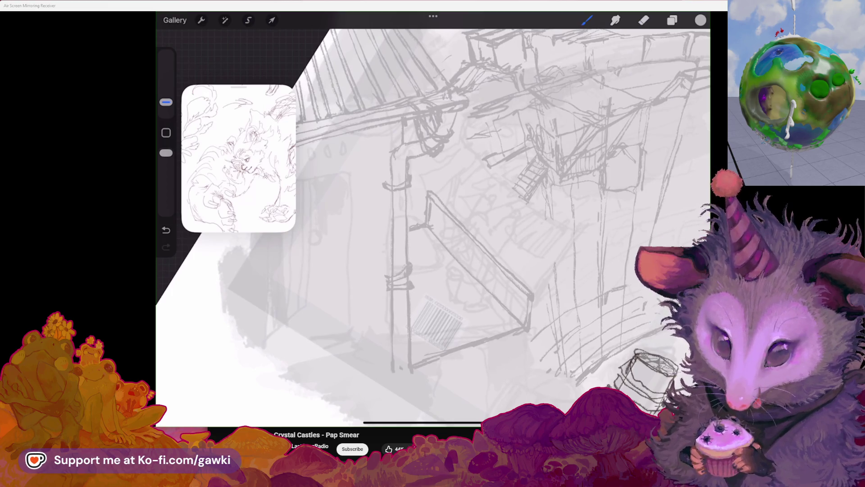
scroll(433, 223, down, 2)
scroll(432, 223, up, 2)
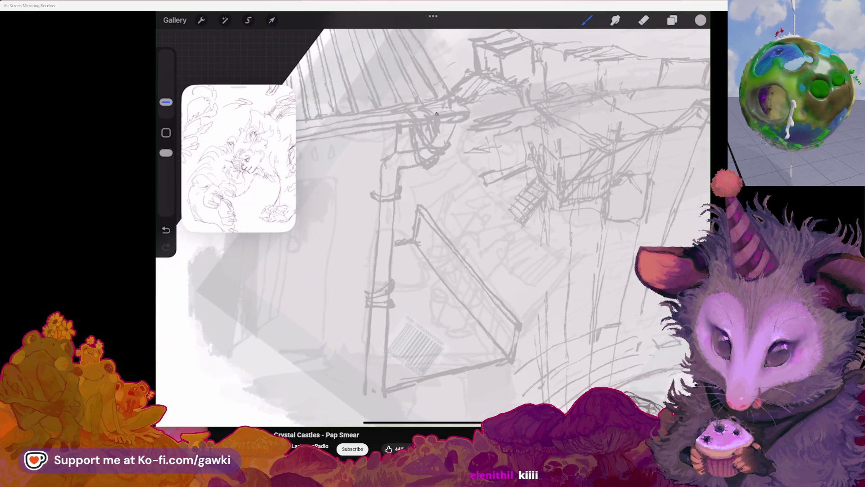
scroll(433, 223, down, 2)
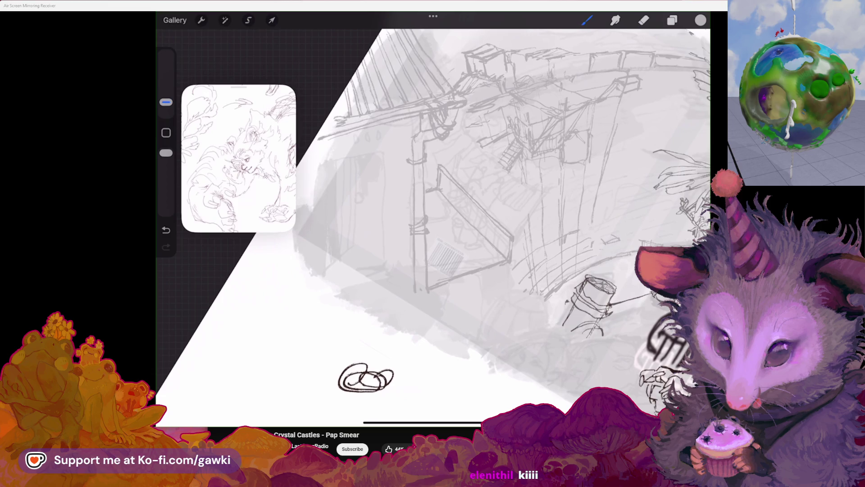
scroll(432, 223, up, 2)
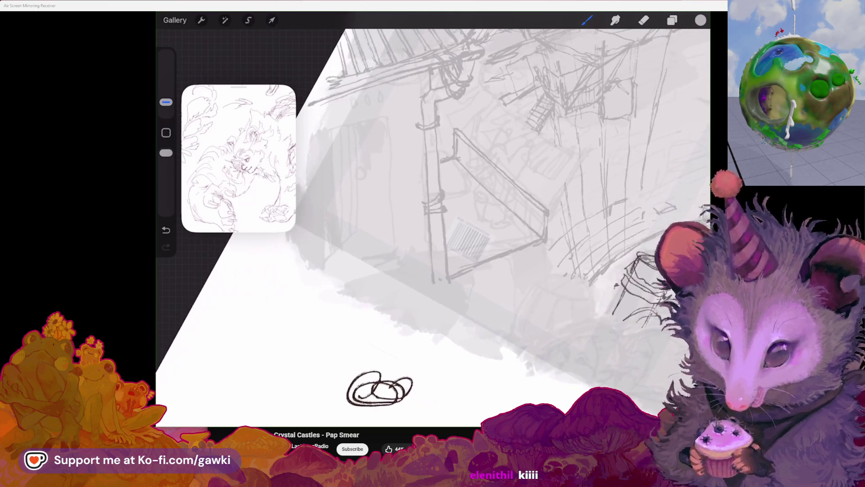
scroll(433, 224, up, 2)
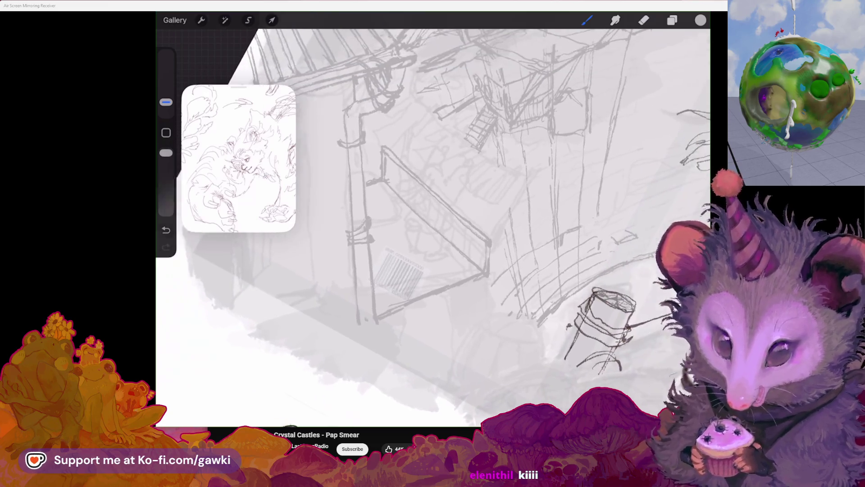
scroll(433, 223, up, 2)
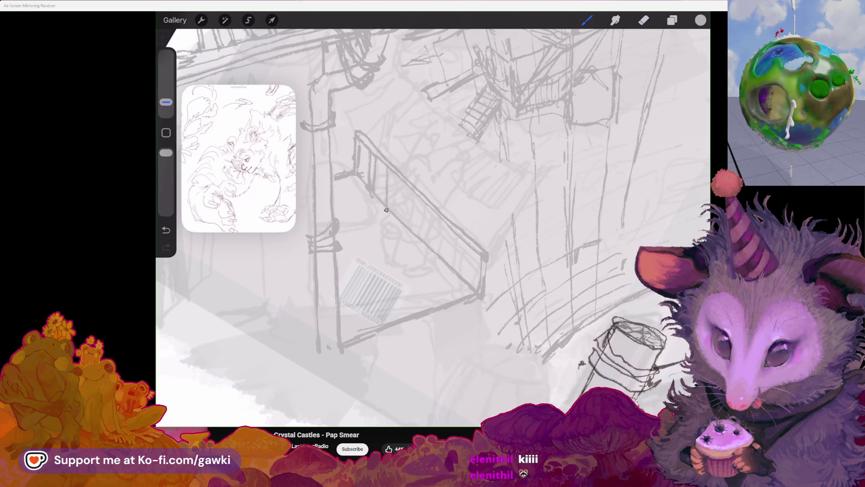
Draw vertical bars along the stair railing and pick a different image for the reference window
drag(406, 186, 409, 216)
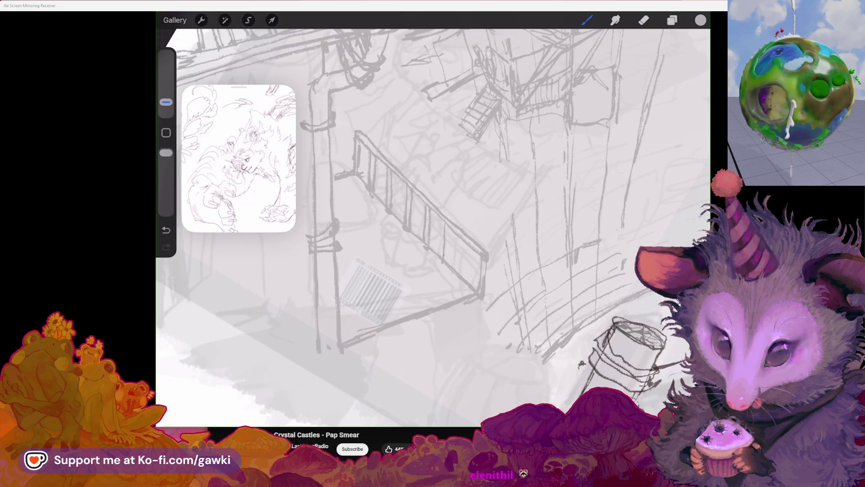
scroll(238, 159, up, 3)
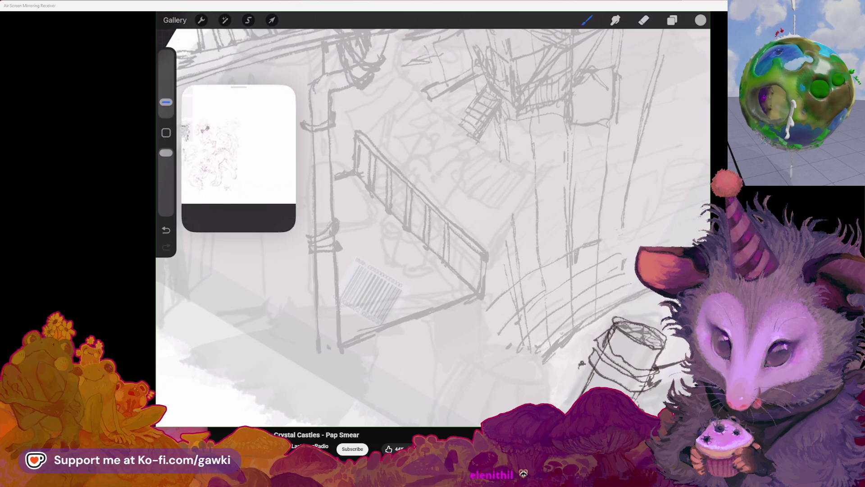
click(211, 182)
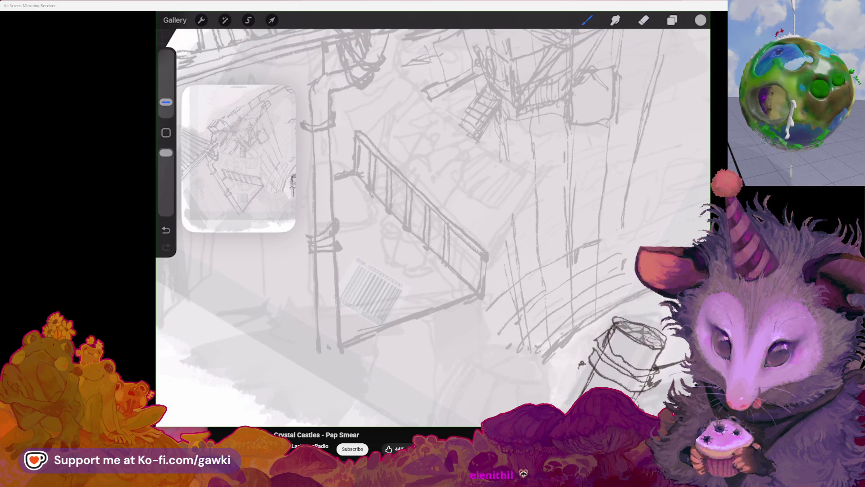
scroll(432, 223, down, 3)
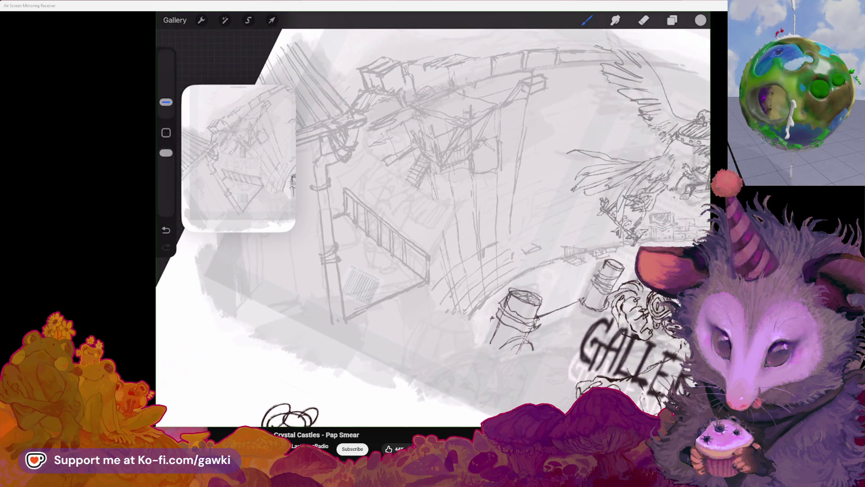
scroll(432, 223, up, 3)
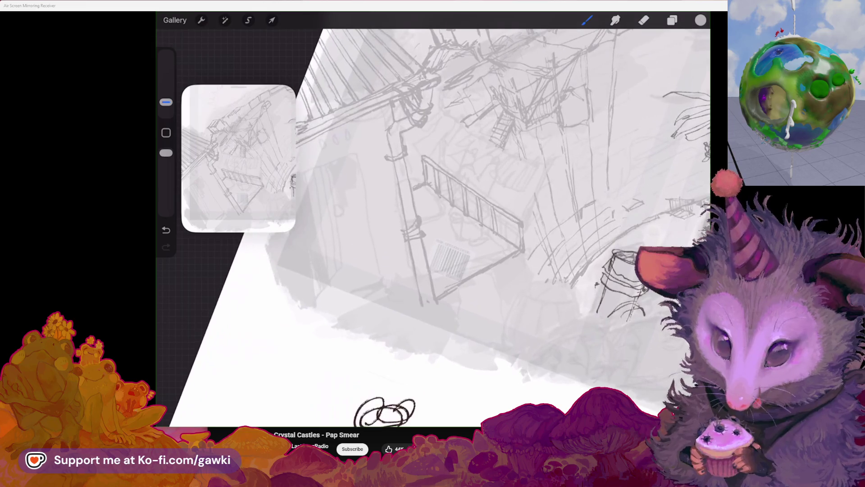
scroll(474, 203, up, 2)
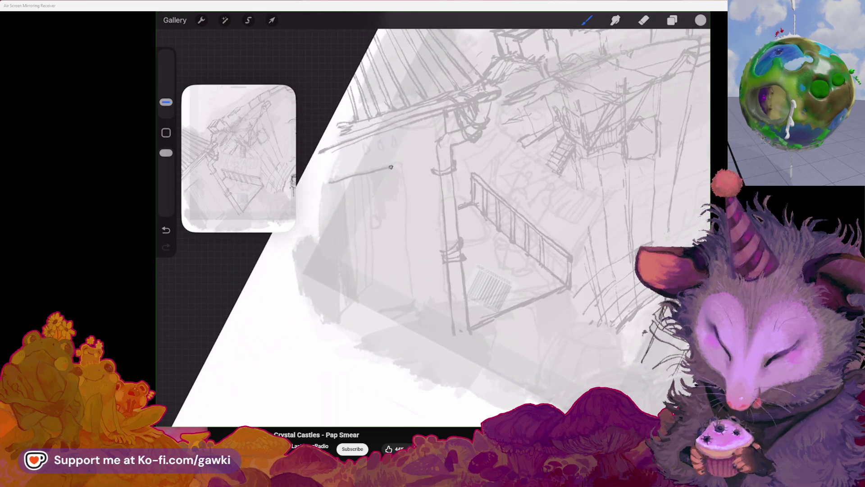
Try a doorway outline and undo it, then add a short diagonal and a horizontal line below the railing
mouse_move(329, 181)
mouse_down()
mouse_move(412, 287)
mouse_move(416, 308)
mouse_up()
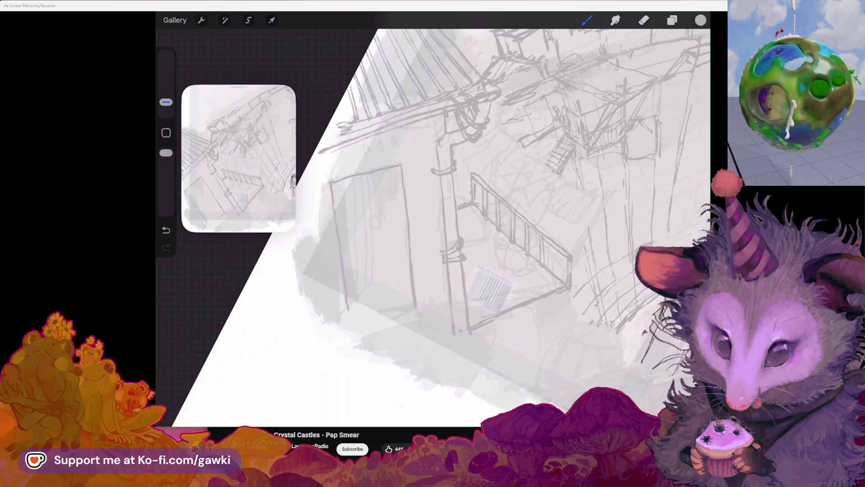
scroll(433, 203, right, 2)
key(ctrl+z)
key(ctrl+z)
key(ctrl+z)
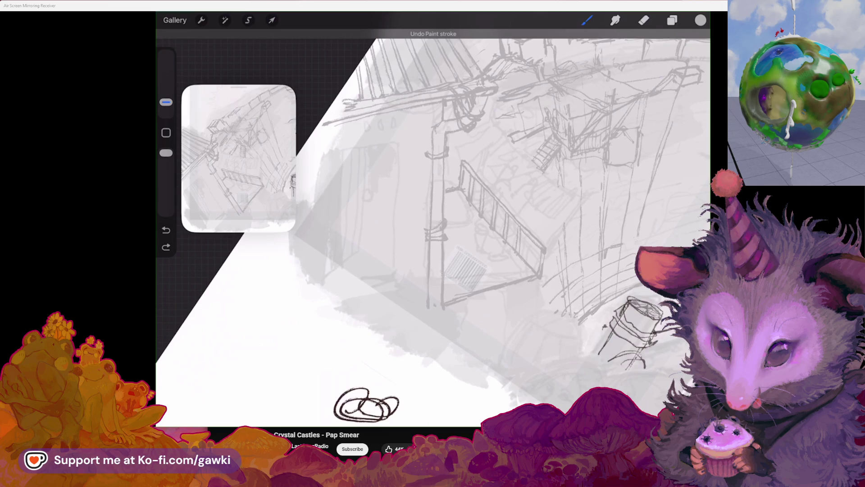
scroll(433, 230, left, 3)
drag(441, 283, 424, 306)
drag(442, 274, 503, 273)
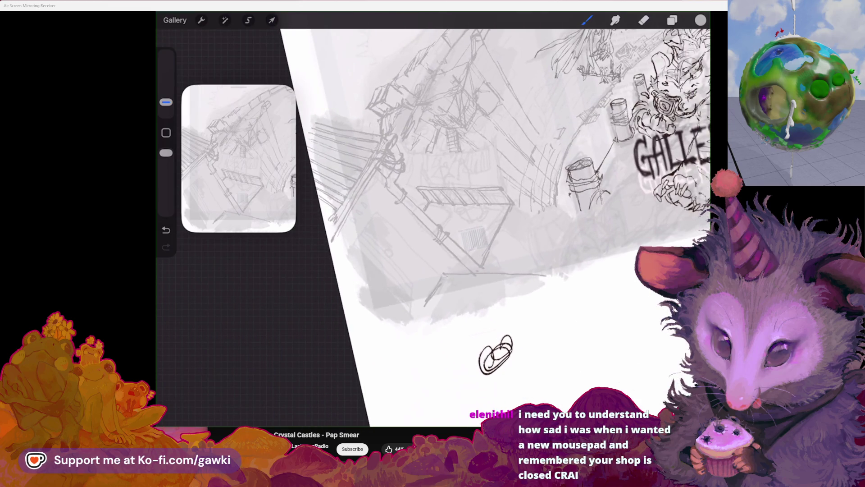
scroll(432, 230, right, 3)
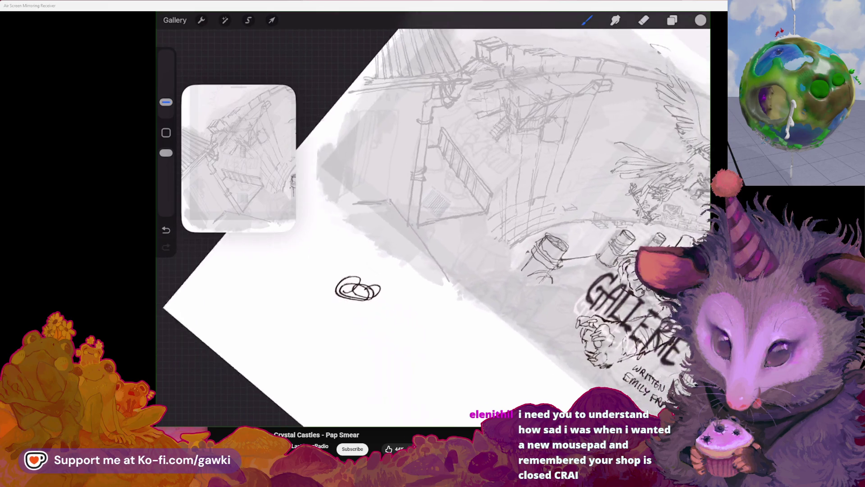
scroll(433, 230, up, 2)
scroll(433, 230, up, 2)
scroll(433, 230, up, 2)
scroll(432, 230, up, 2)
scroll(433, 230, right, 1)
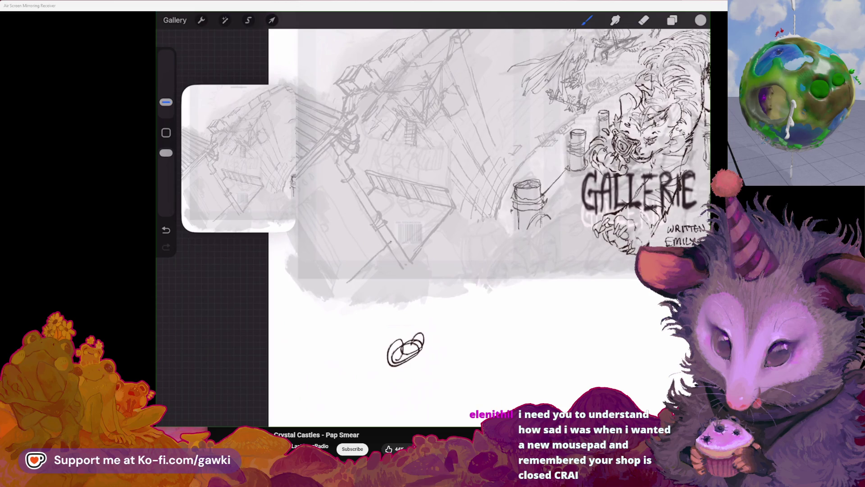
key(ctrl+z)
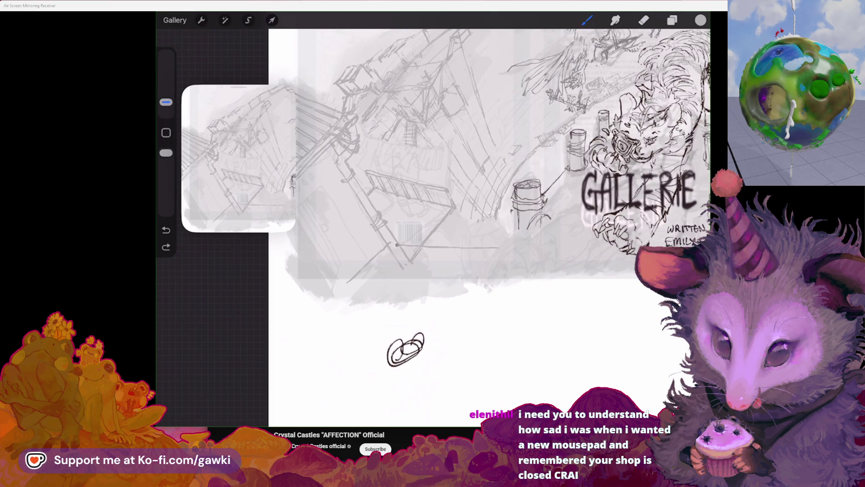
scroll(433, 229, up, 2)
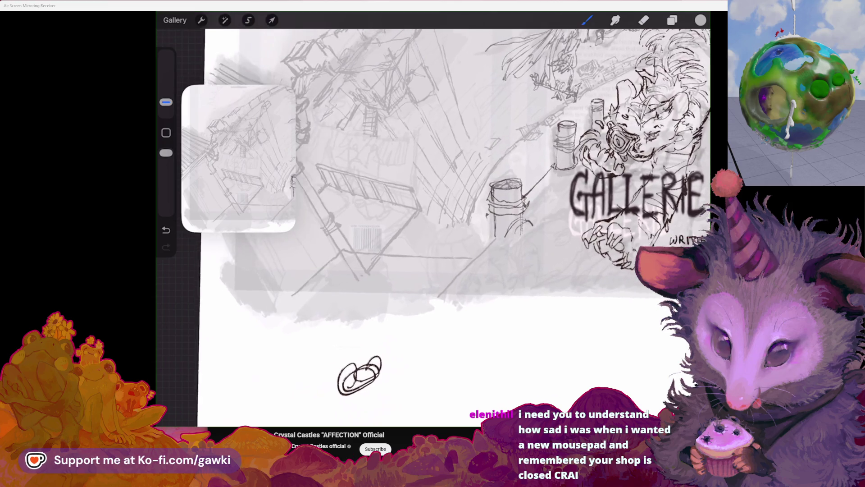
key(ctrl+shift+z)
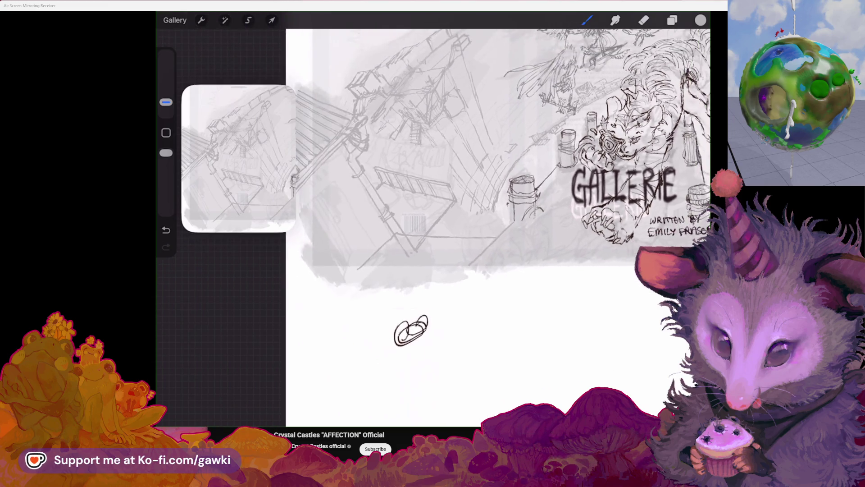
drag(350, 376, 407, 322)
scroll(432, 230, up, 2)
key(e)
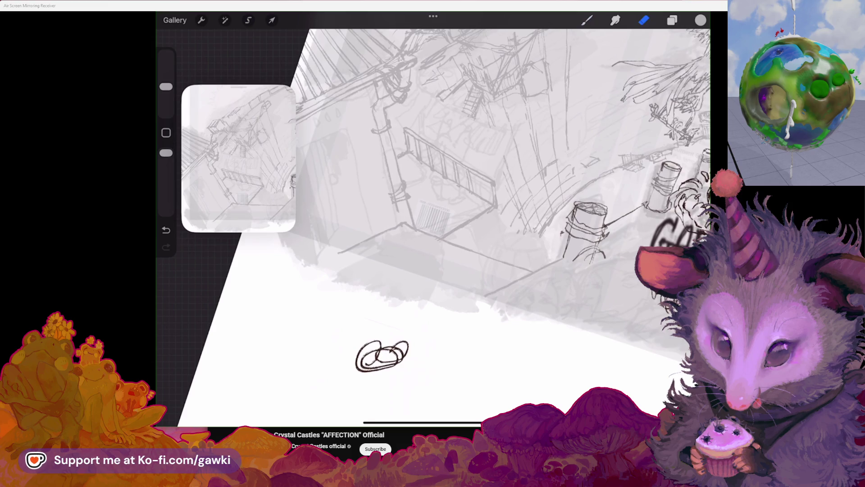
key(b)
scroll(432, 231, down, 2)
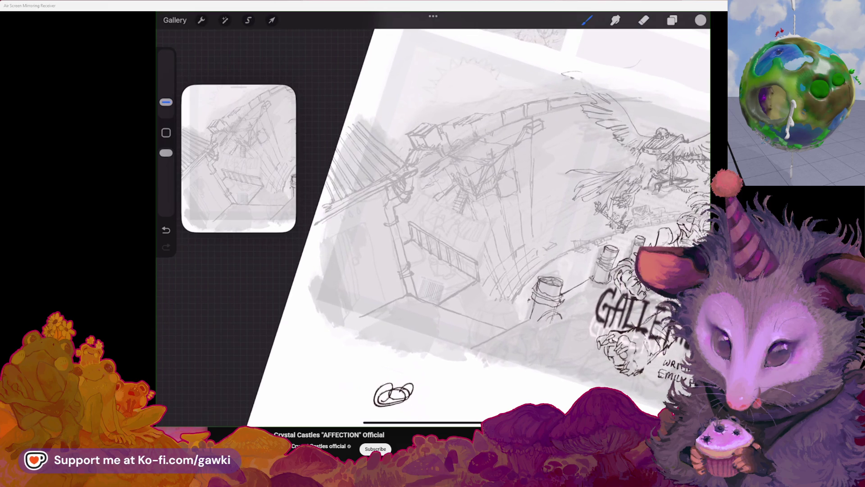
scroll(433, 230, up, 2)
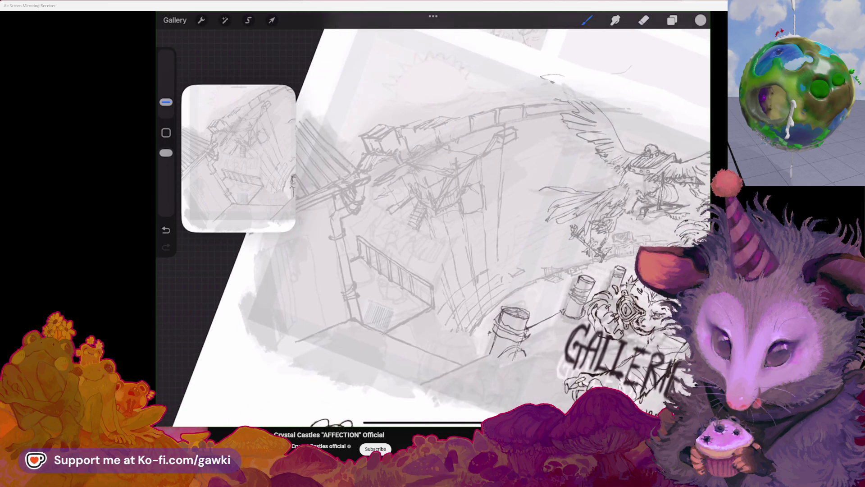
scroll(433, 230, down, 1)
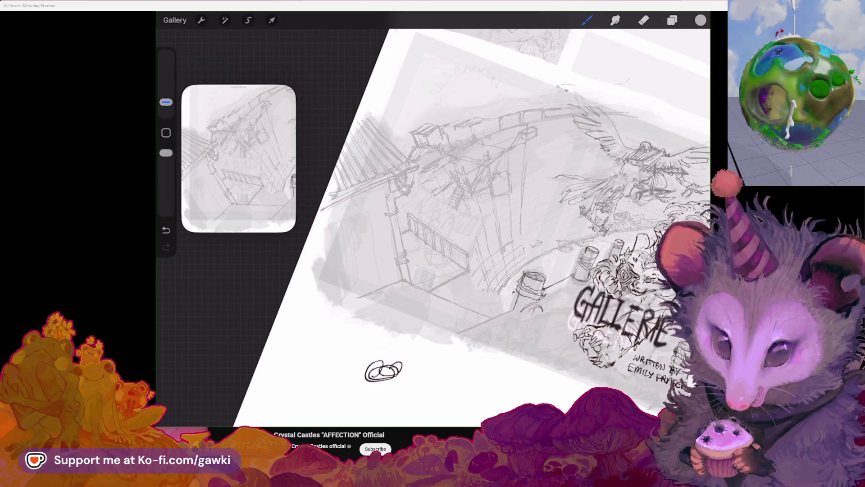
Frame the building wall and extend the pencil line along the top of the tall door outline
drag(383, 370, 398, 345)
scroll(432, 230, up, 3)
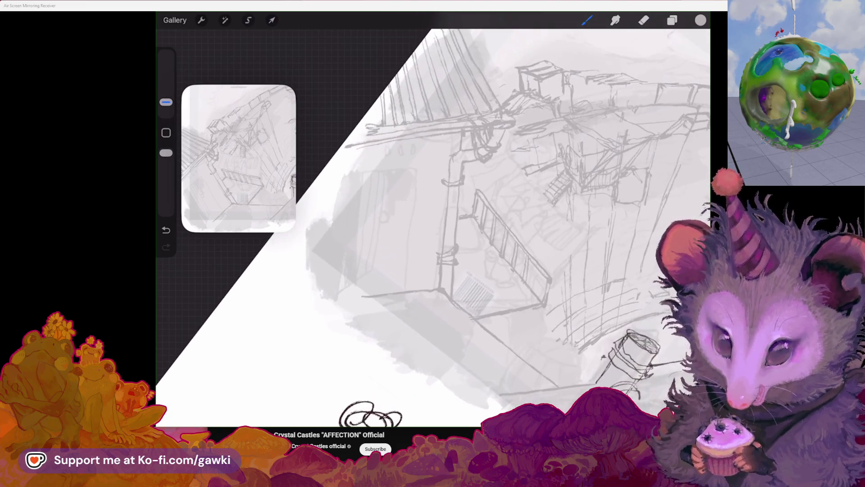
drag(370, 414, 347, 414)
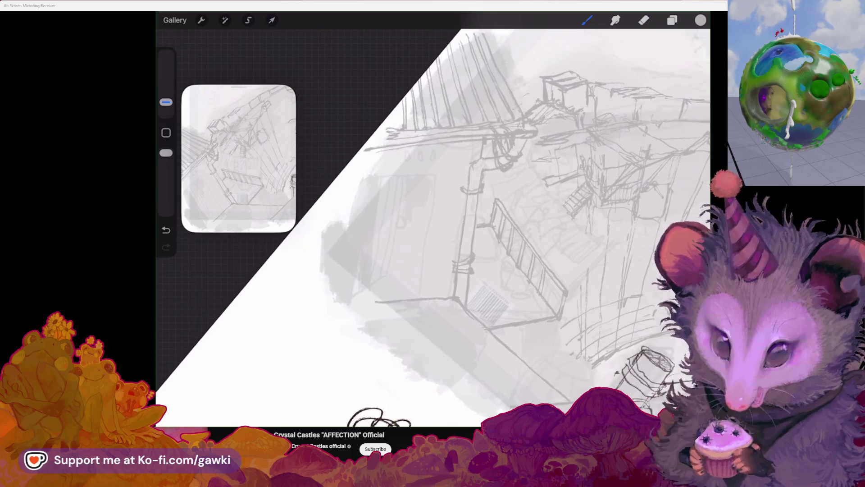
scroll(486, 230, up, 2)
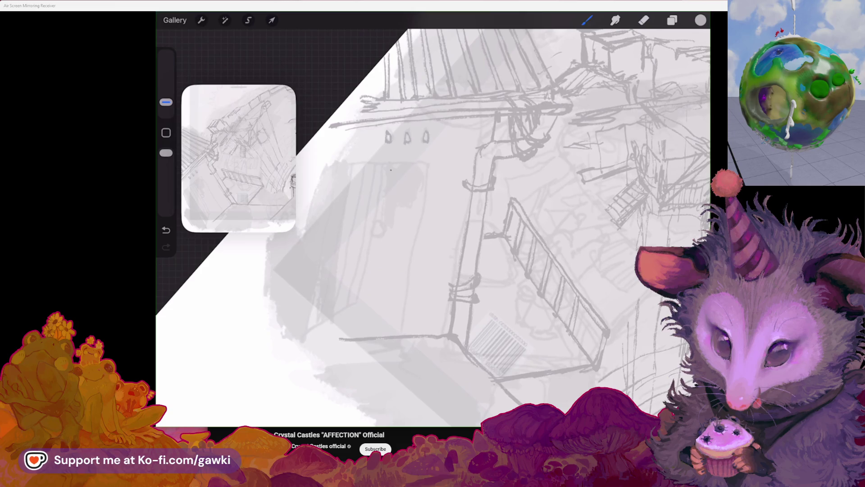
drag(405, 135, 362, 144)
key(e)
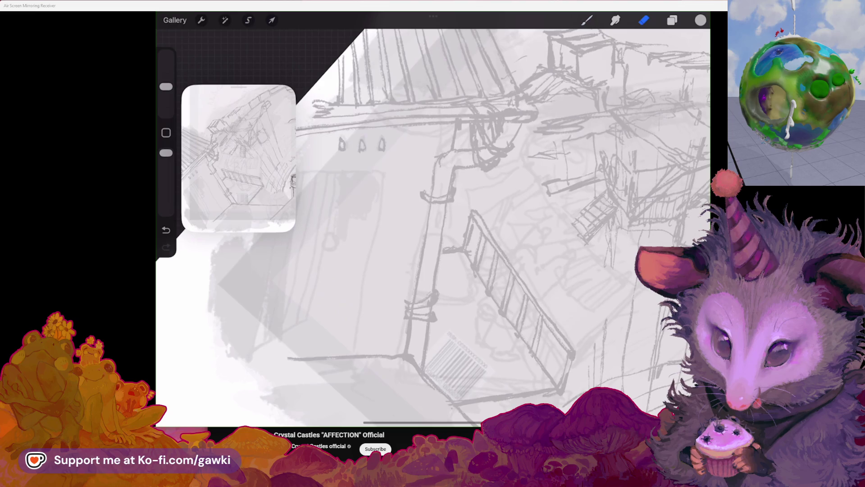
key(b)
drag(473, 271, 548, 162)
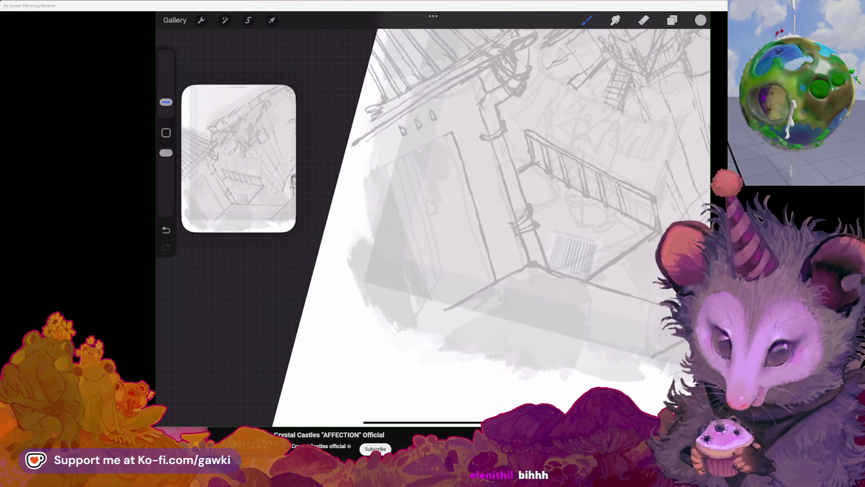
mouse_move(383, 169)
mouse_down()
mouse_move(422, 147)
mouse_move(446, 51)
mouse_up()
key(e)
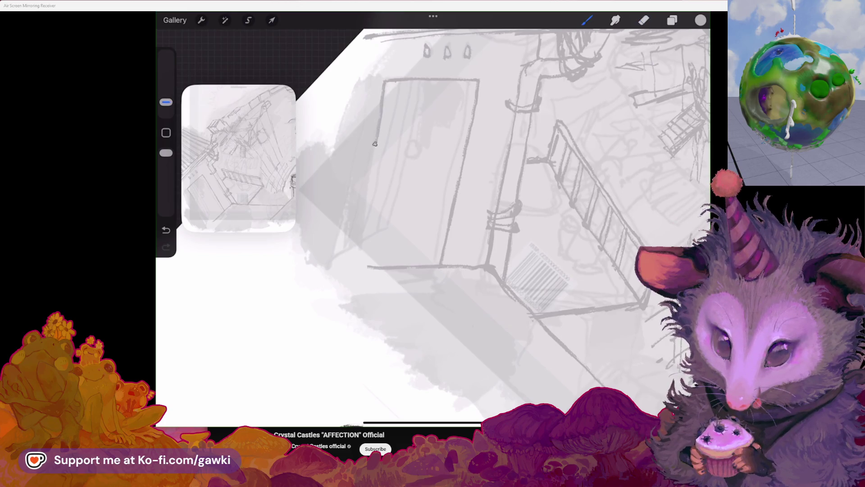
Undo the door's left-edge strokes and redraw the edge from the top corner until it sits right
key(ctrl+z)
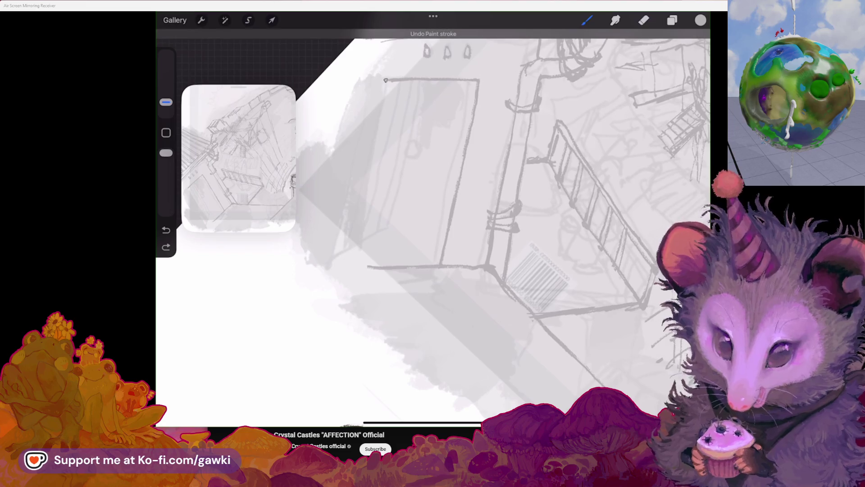
key(ctrl+z)
drag(386, 80, 362, 229)
key(ctrl+z)
drag(387, 80, 365, 239)
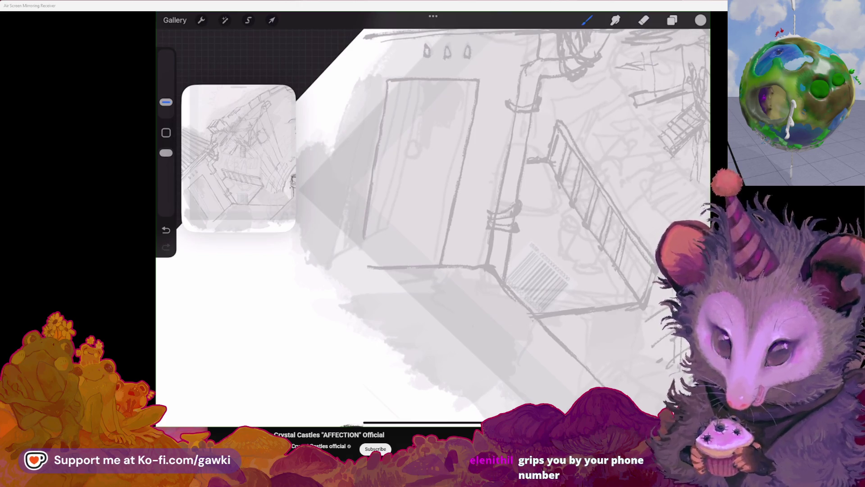
key(ctrl+z)
drag(386, 80, 362, 233)
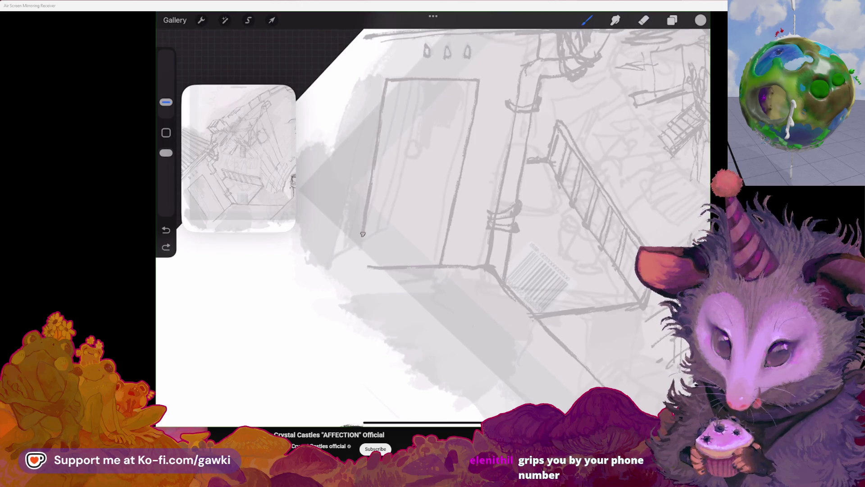
drag(368, 341, 406, 348)
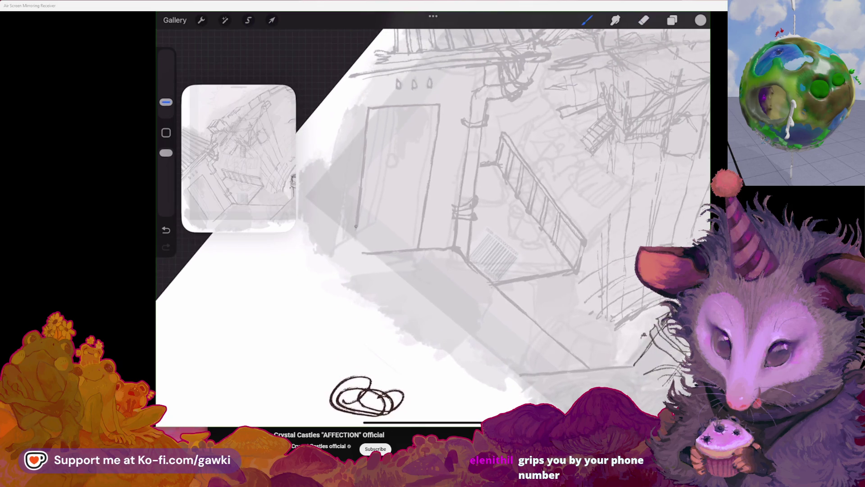
scroll(474, 223, up, 2)
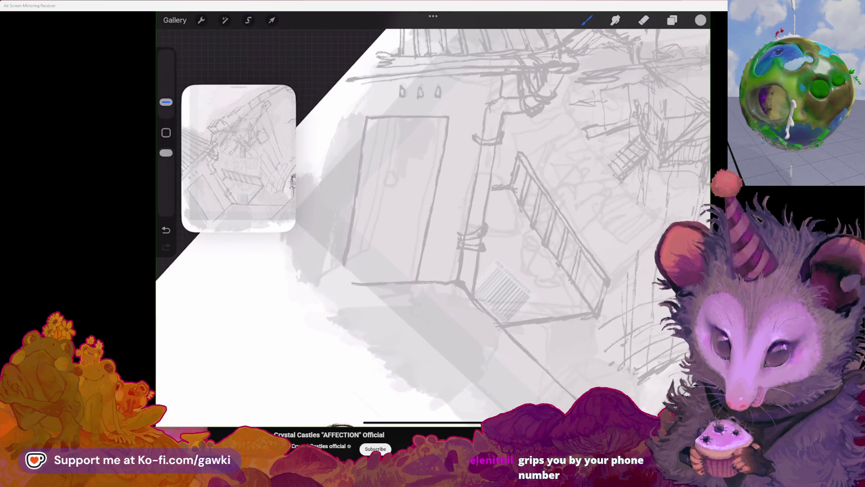
Clear stray strokes, draw a vertical centre line splitting the door in two, and darken its left edge
key(ctrl+z)
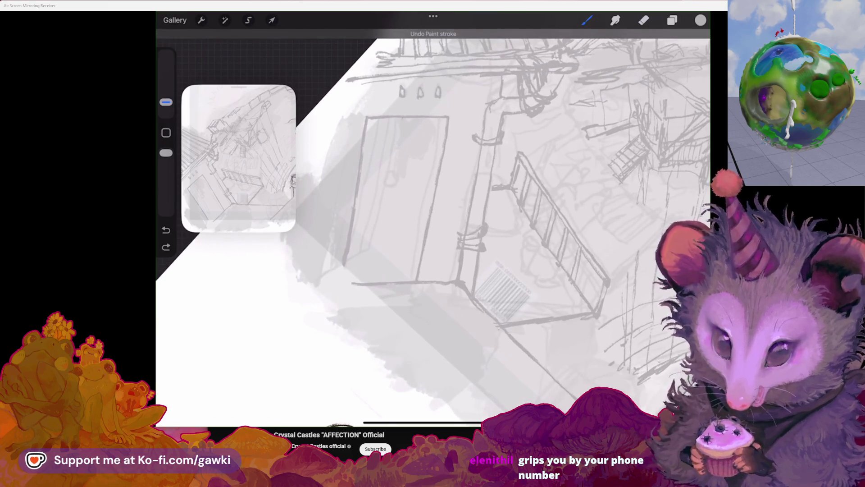
key(ctrl+z)
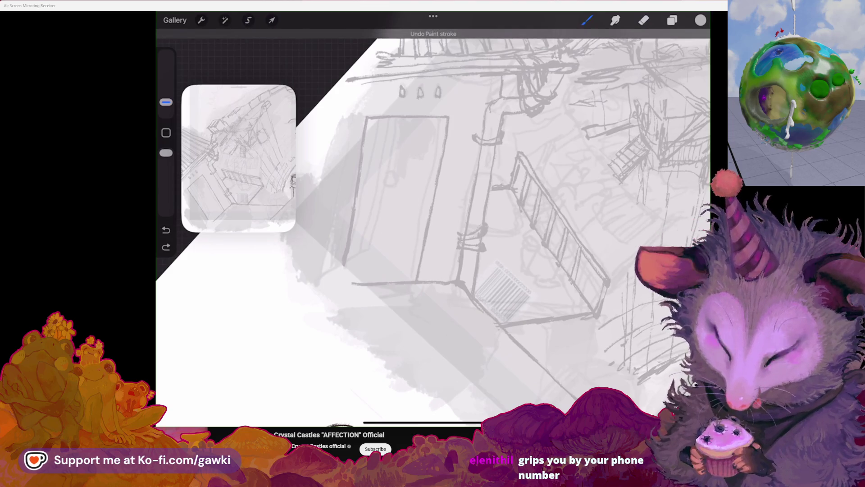
drag(405, 119, 380, 247)
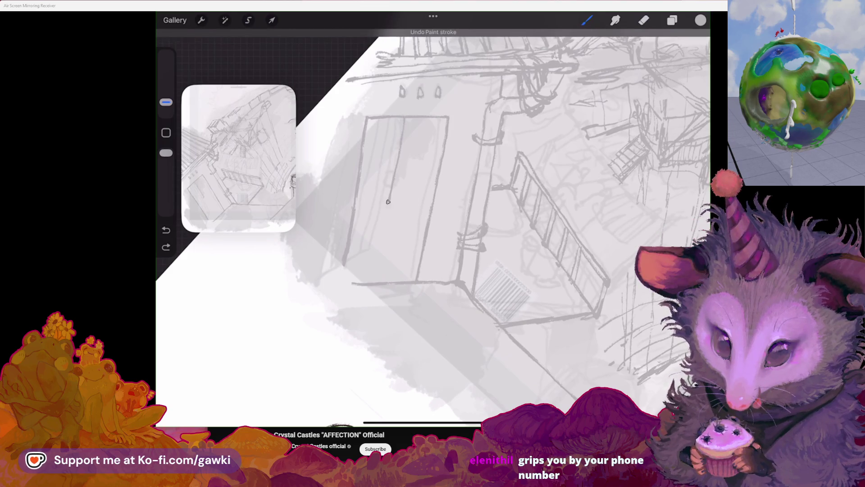
key(ctrl+z)
drag(400, 125, 383, 237)
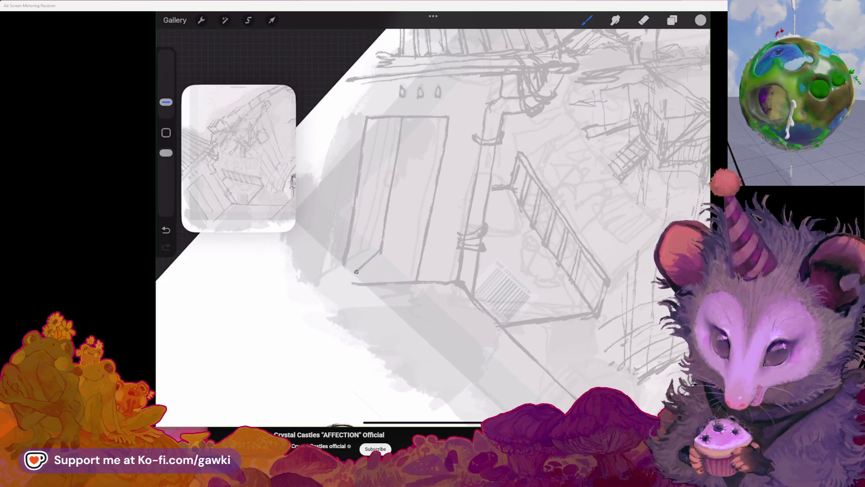
drag(364, 124, 348, 279)
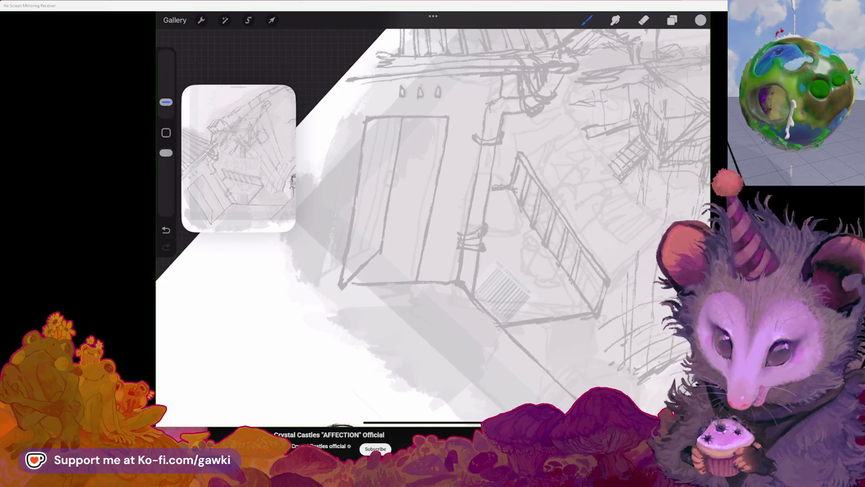
scroll(433, 223, up, 3)
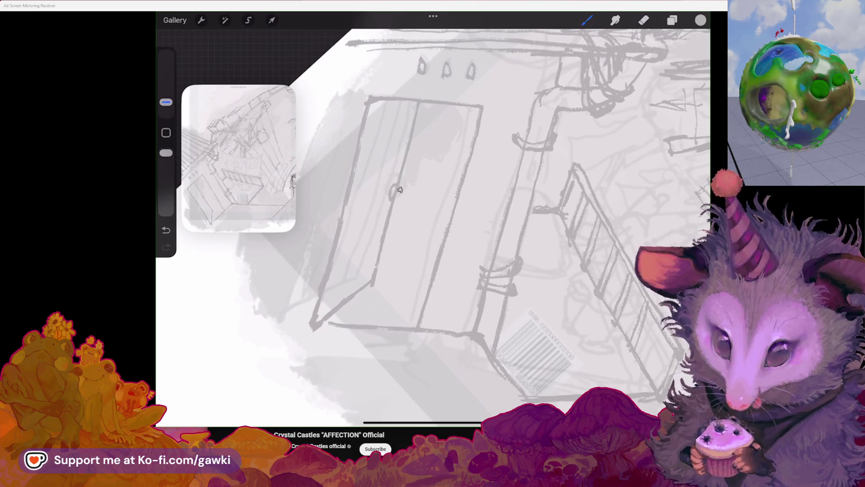
Draw a looped handle at the door's center seam and add short plank strokes
key(ctrl+z)
mouse_move(398, 183)
mouse_down()
mouse_move(404, 203)
mouse_move(392, 219)
mouse_up()
scroll(433, 223, down, 3)
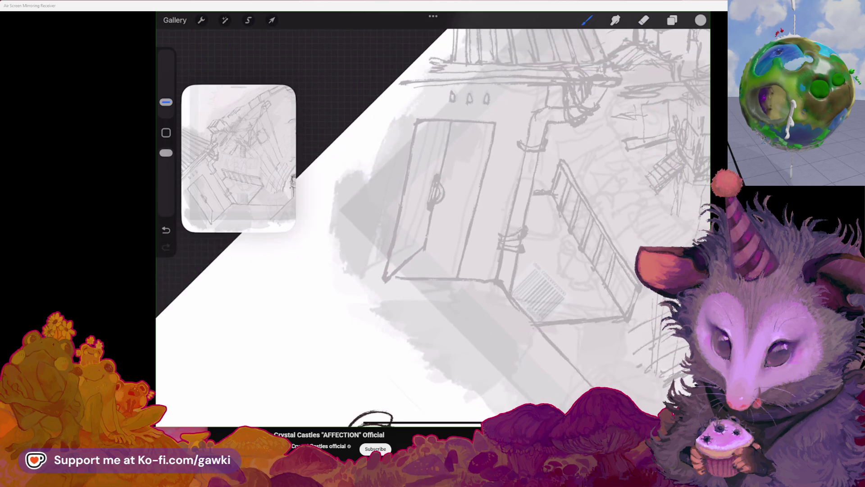
scroll(433, 224, up, 2)
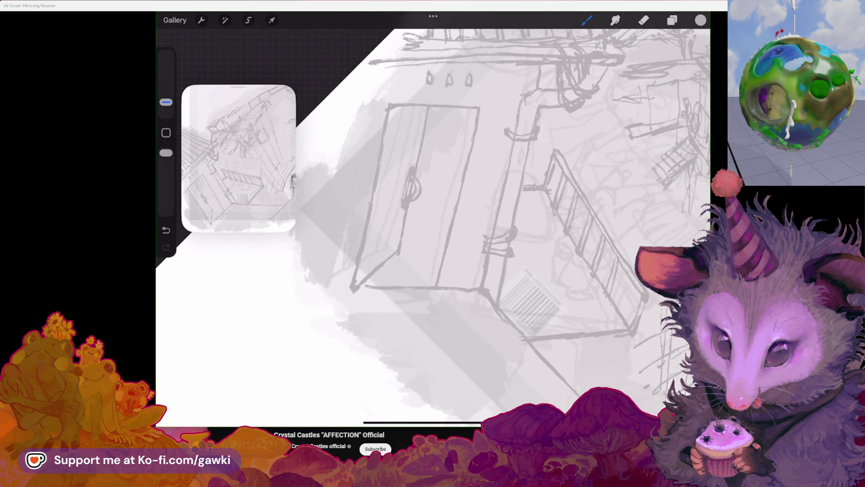
scroll(432, 224, up, 2)
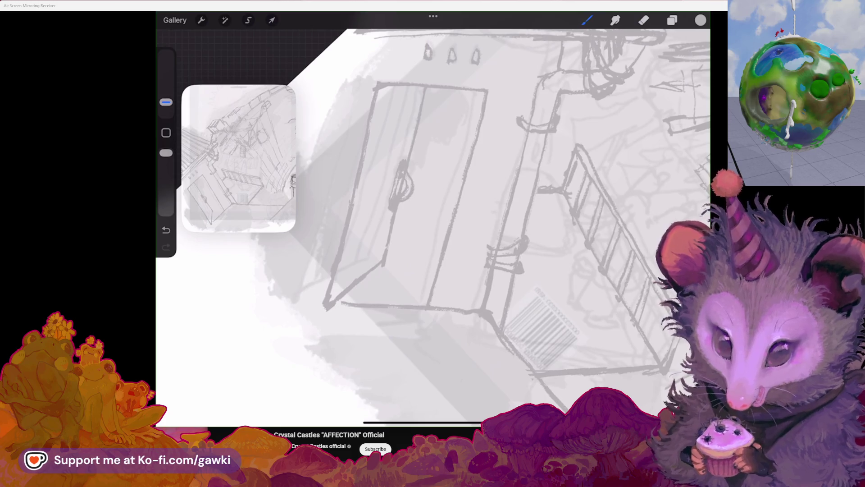
scroll(433, 223, down, 2)
scroll(433, 223, down, 1)
key(e)
scroll(433, 223, down, 1)
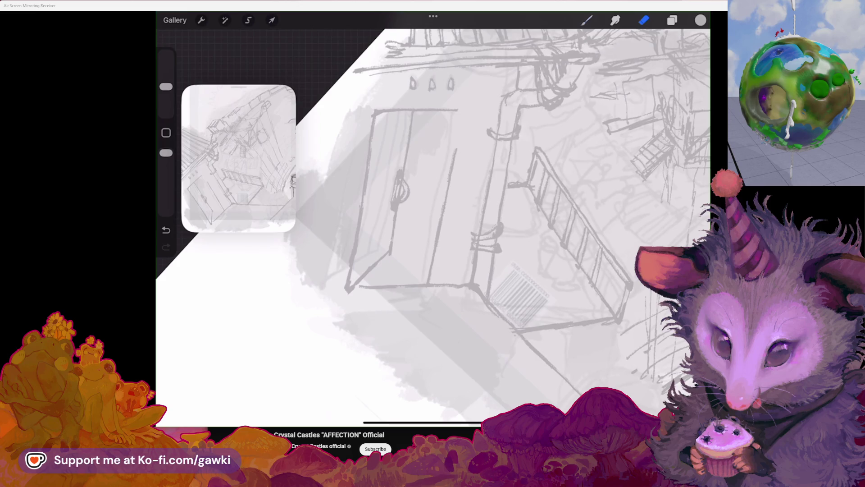
drag(459, 116, 442, 205)
scroll(432, 223, down, 2)
scroll(432, 223, up, 2)
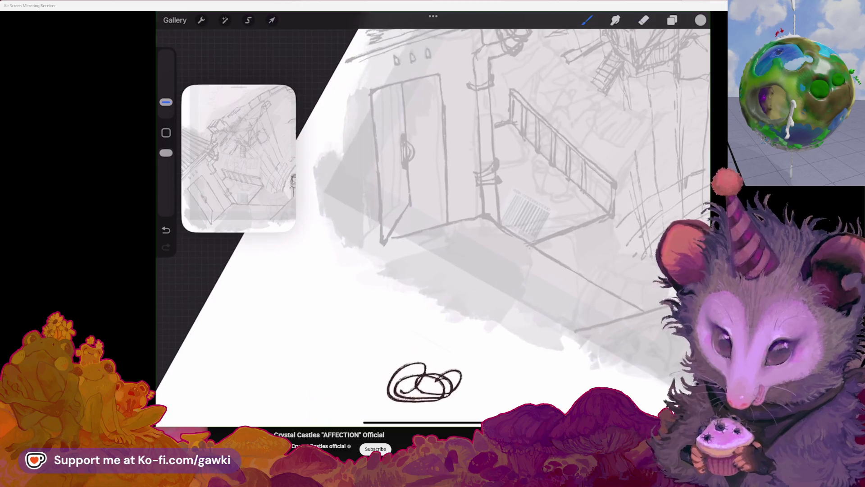
Clean up the door by undoing stray pencil strokes and an unwanted erase
key(e)
scroll(432, 224, up, 2)
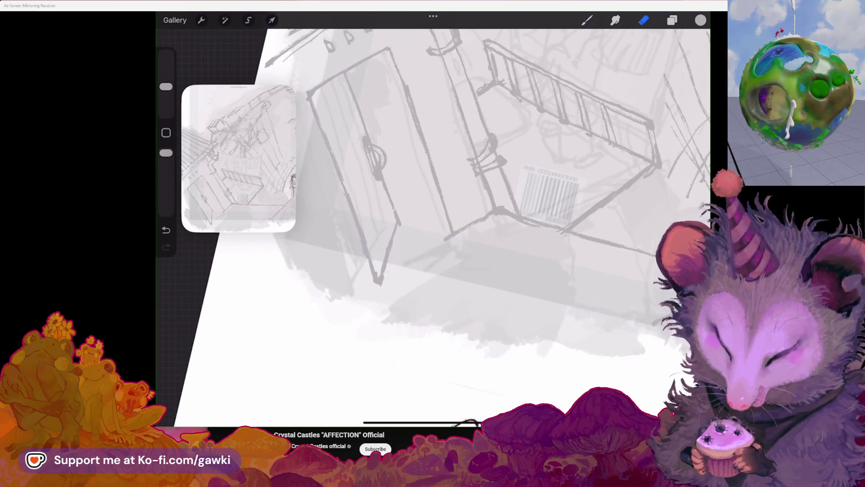
key(b)
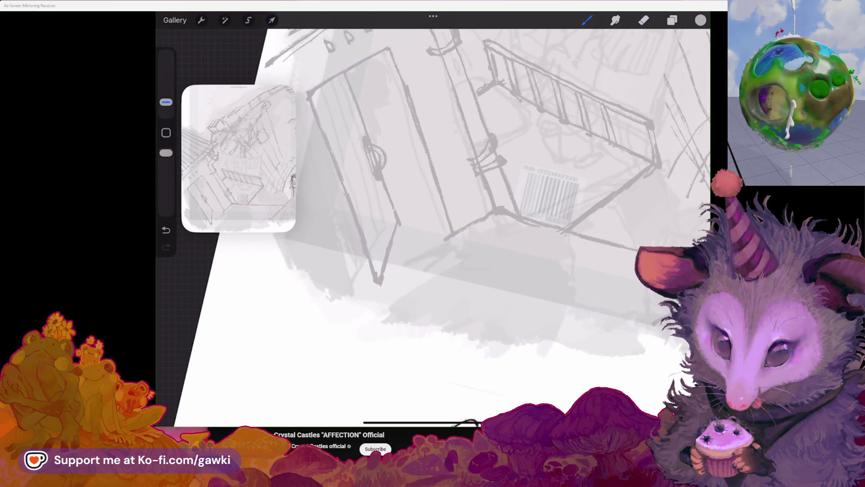
key(ctrl+z)
scroll(433, 223, up, 2)
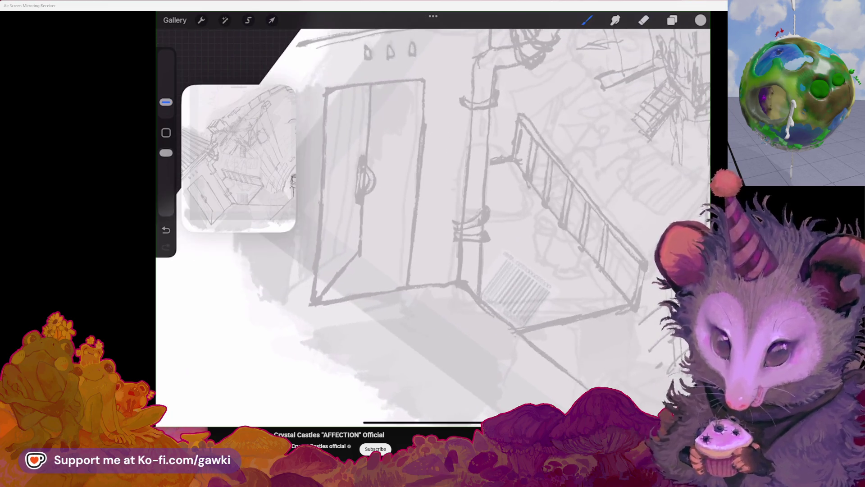
scroll(433, 223, up, 2)
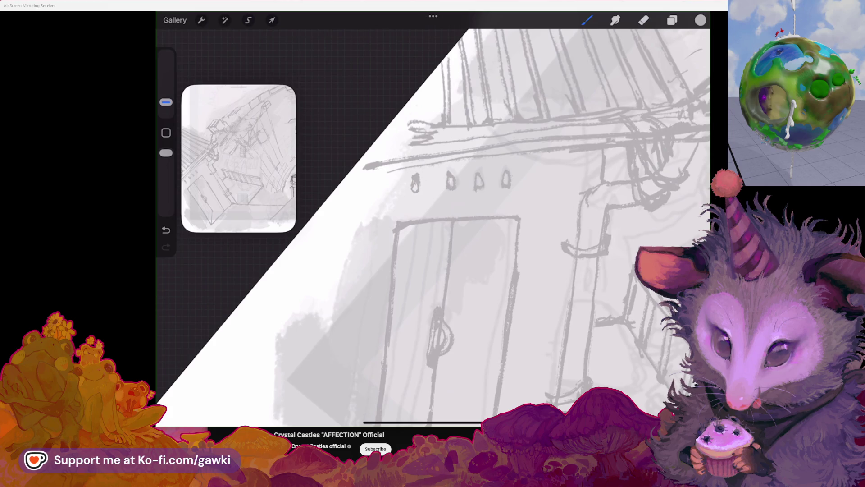
scroll(433, 223, down, 2)
scroll(432, 224, down, 1)
scroll(432, 224, up, 1)
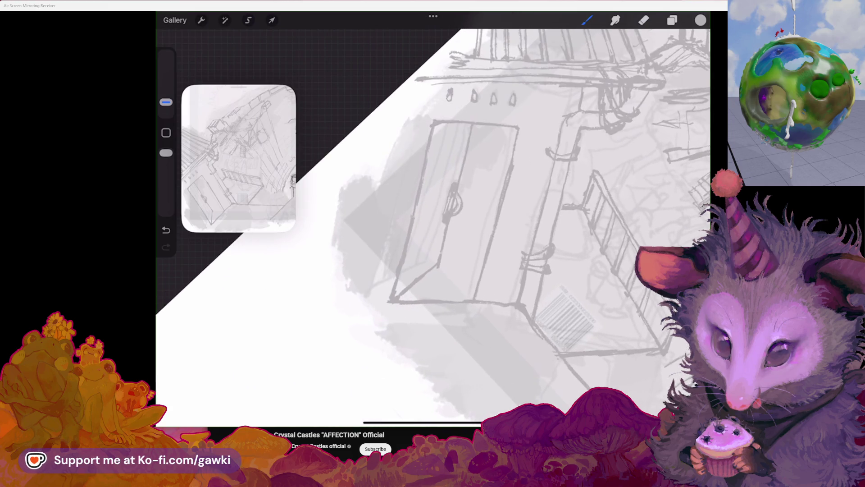
key(ctrl+z)
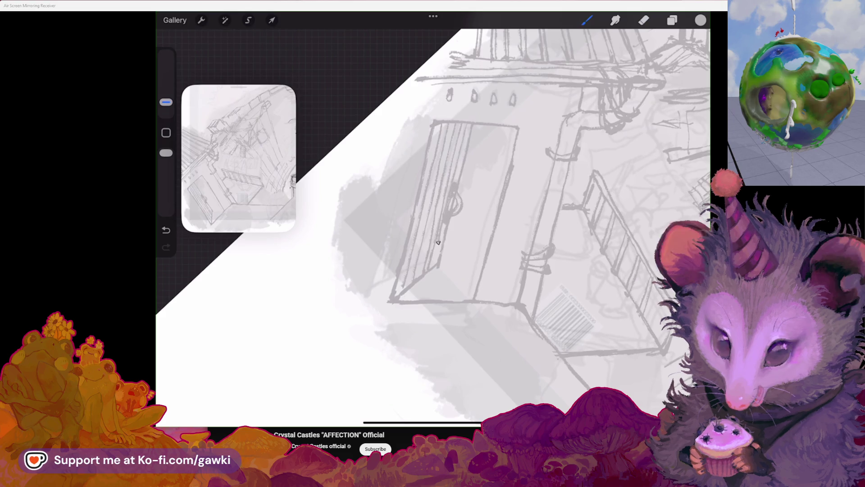
key(ctrl+z)
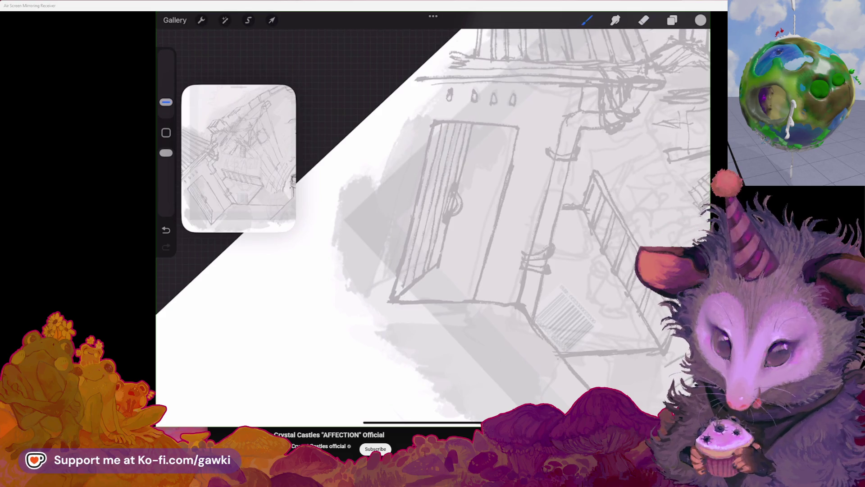
Draw two riveted horizontal crossbars across the planked left door leaf
click(643, 20)
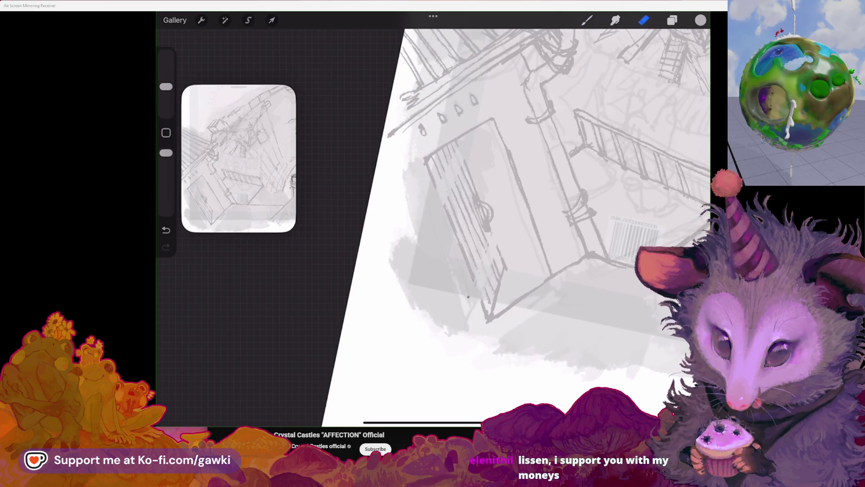
click(586, 20)
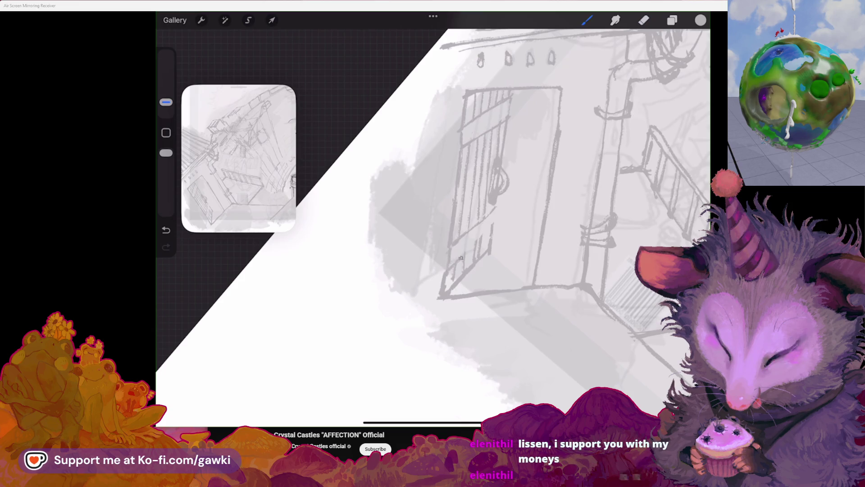
drag(451, 365, 511, 370)
scroll(433, 223, up, 2)
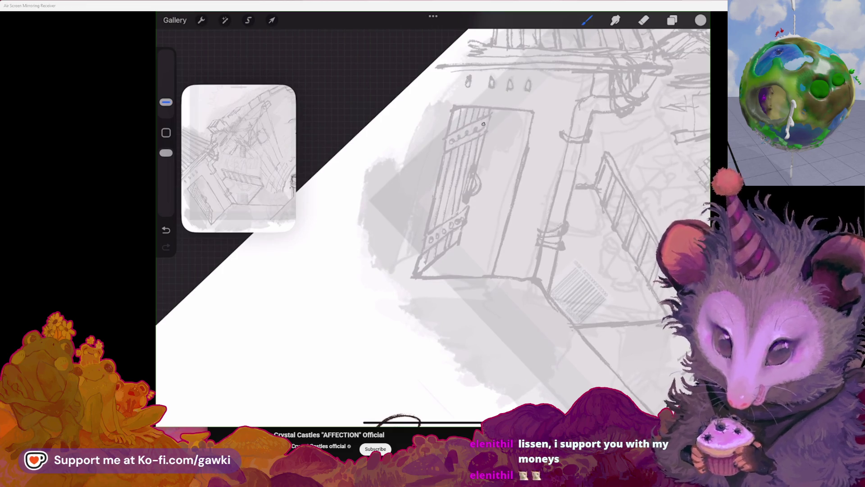
scroll(433, 224, down, 2)
scroll(432, 223, up, 2)
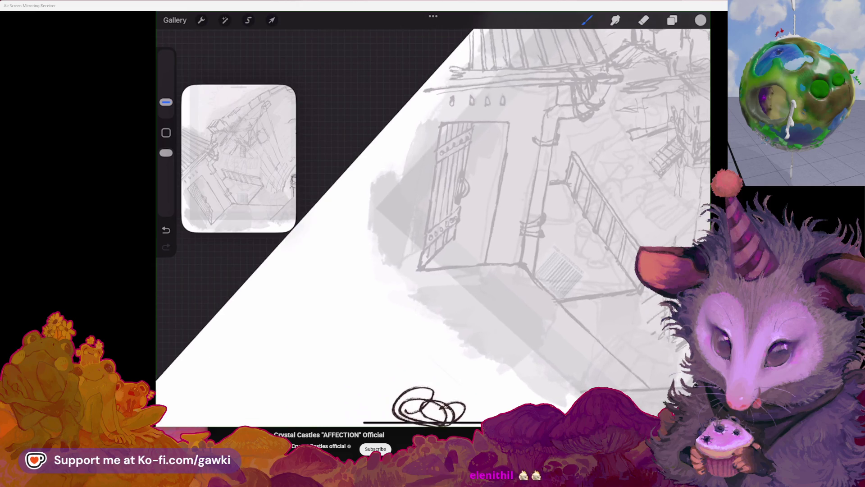
scroll(433, 223, down, 2)
scroll(433, 224, up, 2)
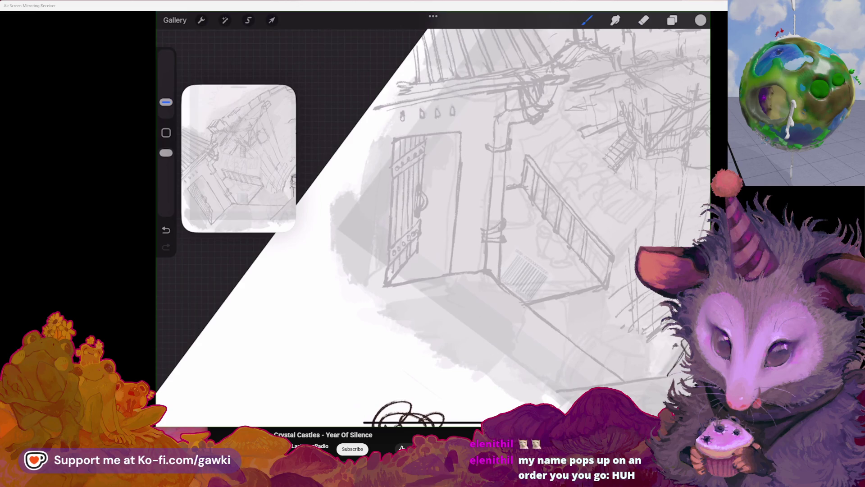
scroll(433, 223, down, 2)
scroll(433, 223, down, 1)
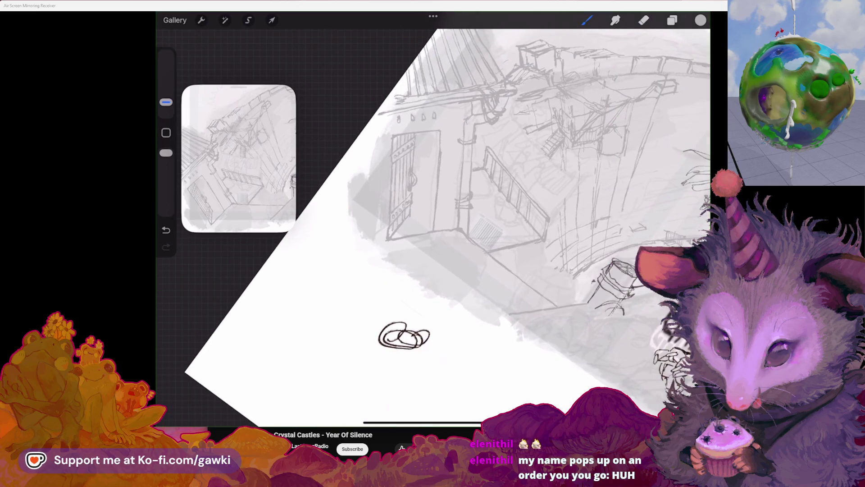
scroll(433, 224, up, 1)
key(e)
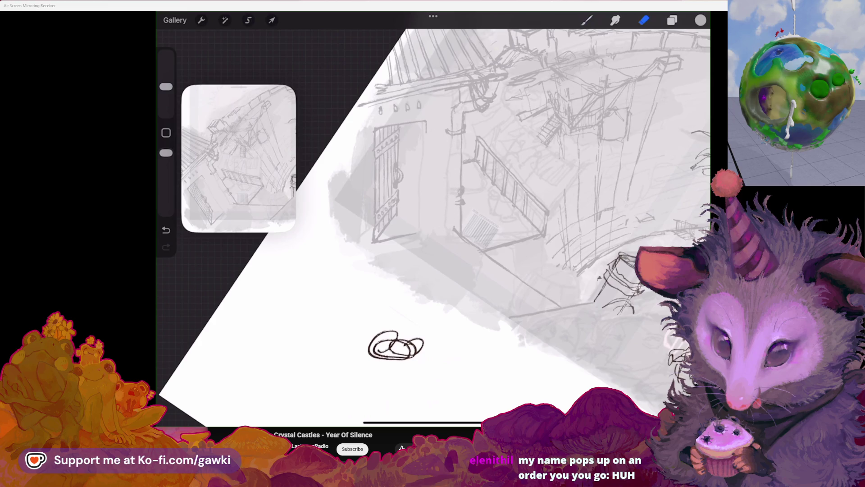
key(b)
scroll(432, 223, up, 3)
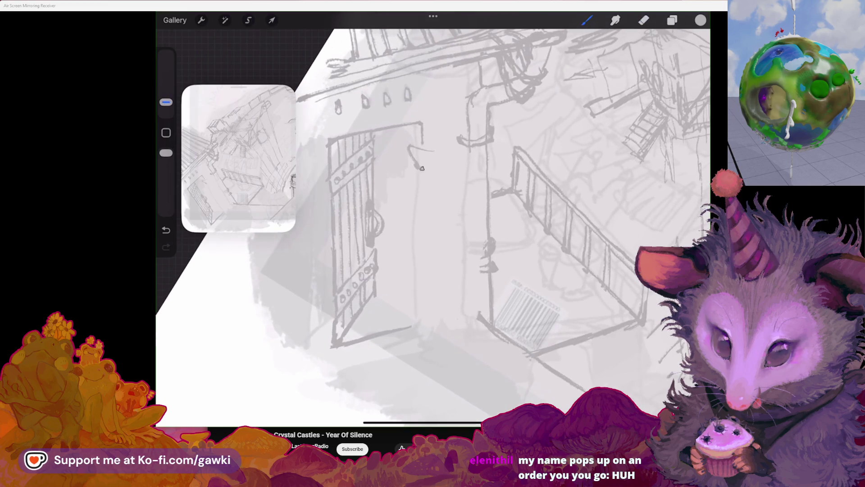
Sketch the figure's hood and robe outline beside the door, correcting overlong strokes
drag(421, 168, 427, 150)
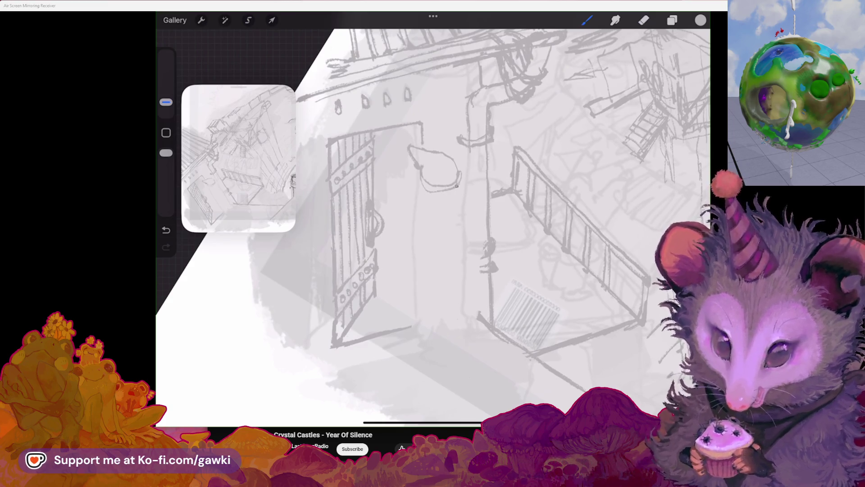
mouse_move(430, 192)
mouse_down()
mouse_move(415, 202)
mouse_move(464, 215)
mouse_move(418, 249)
mouse_move(427, 327)
mouse_up()
key(ctrl+z)
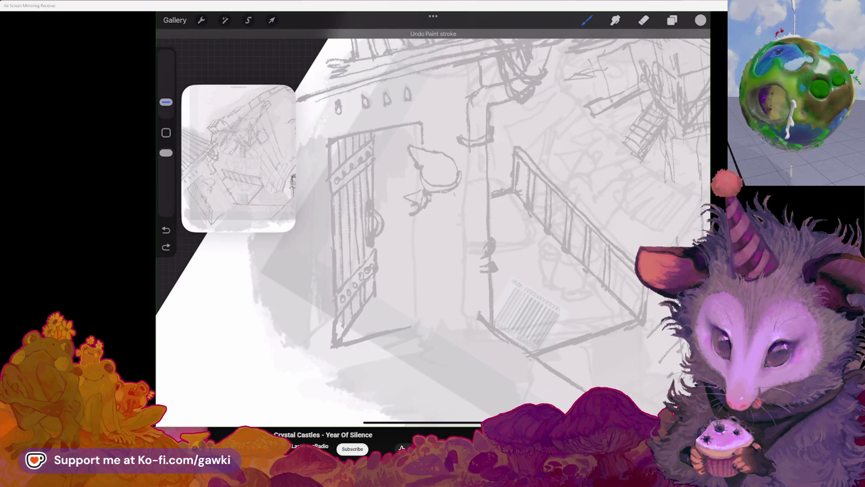
mouse_move(452, 191)
mouse_down()
mouse_move(466, 230)
mouse_move(426, 242)
mouse_up()
mouse_move(423, 204)
mouse_down()
mouse_move(426, 241)
mouse_move(466, 278)
mouse_up()
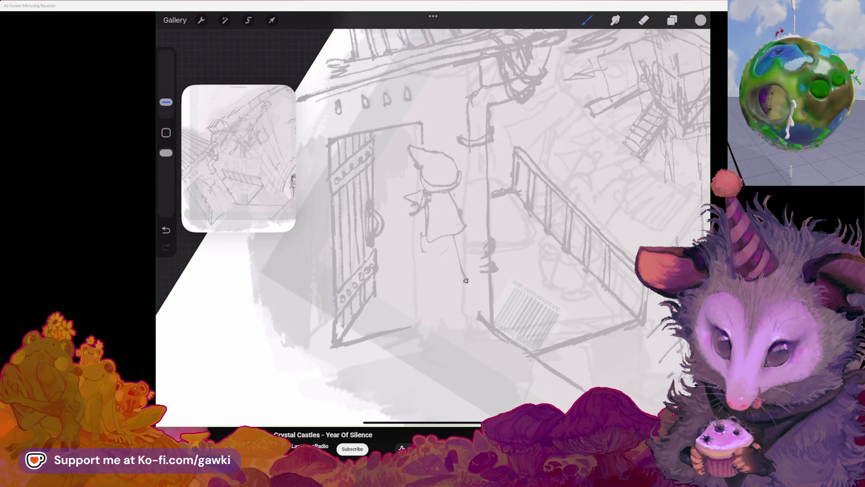
key(ctrl+z)
drag(466, 230, 451, 244)
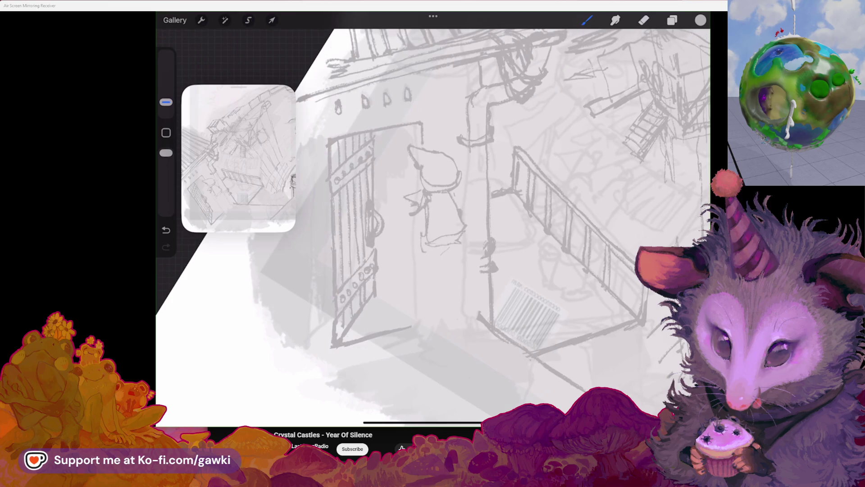
key(ctrl+z)
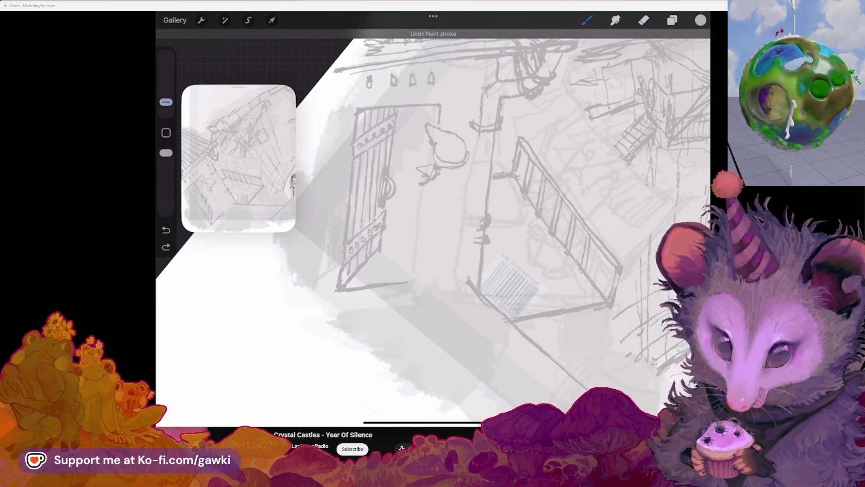
Tidy the figure's legs and feet, erasing a stray mark, and return to the pencil brush
mouse_move(433, 237)
mouse_down()
mouse_move(405, 227)
mouse_move(433, 213)
mouse_move(442, 251)
mouse_up()
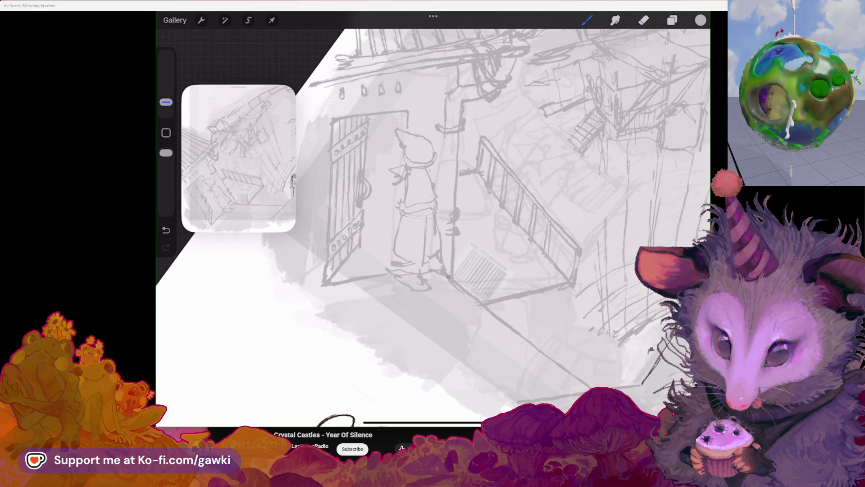
key(ctrl+z)
key(ctrl+z)
key(e)
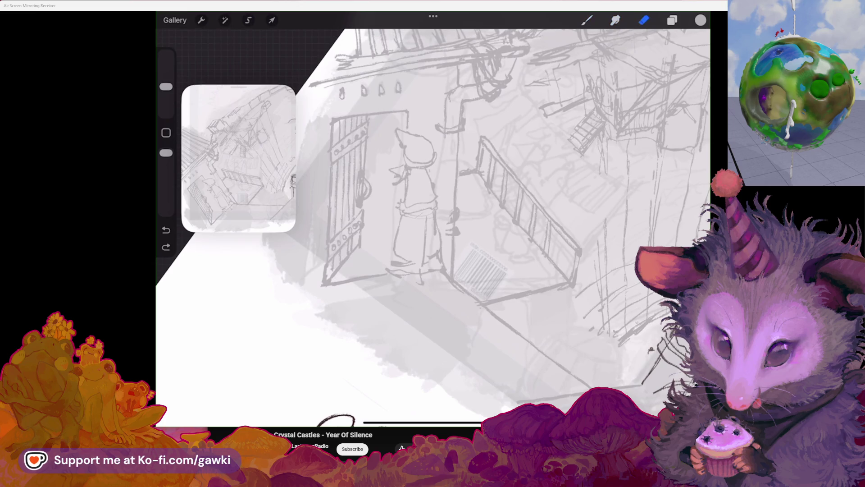
drag(430, 226, 443, 236)
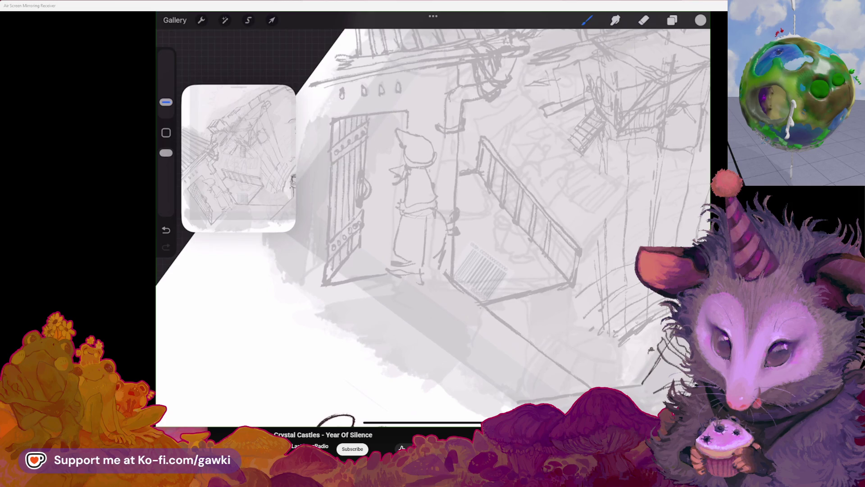
click(587, 19)
click(586, 20)
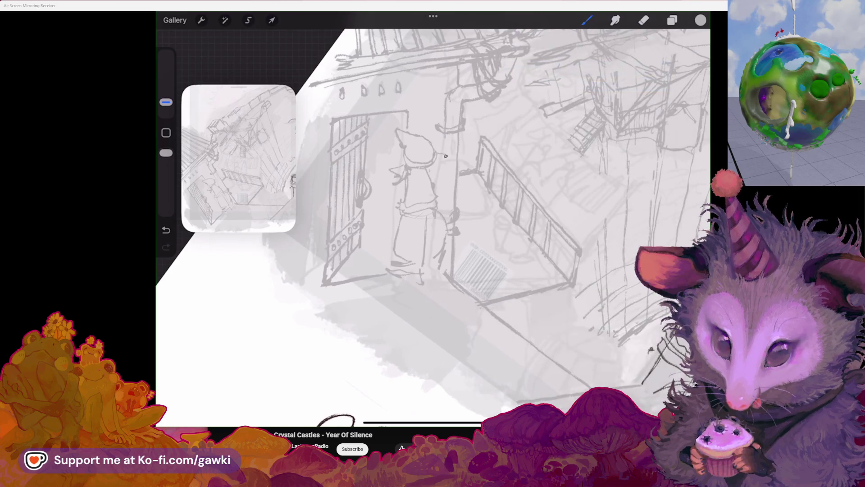
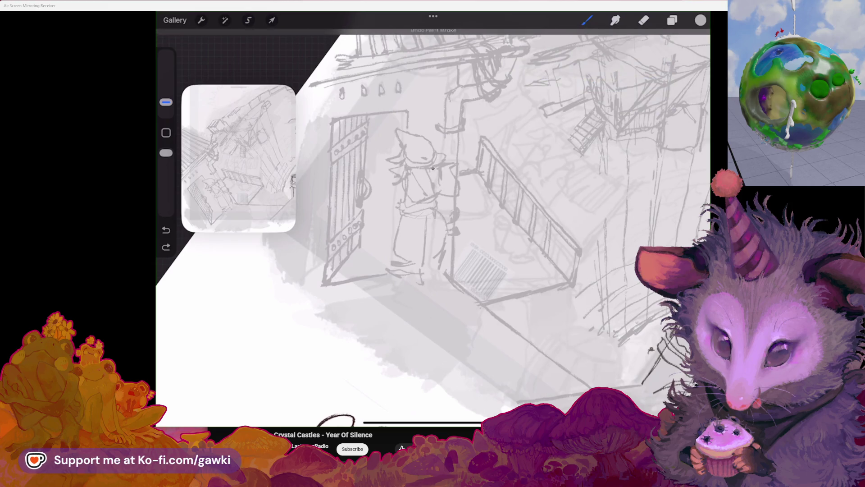
Undo the two stray strokes and toggle eraser and brush while repositioning the view
key(ctrl+z)
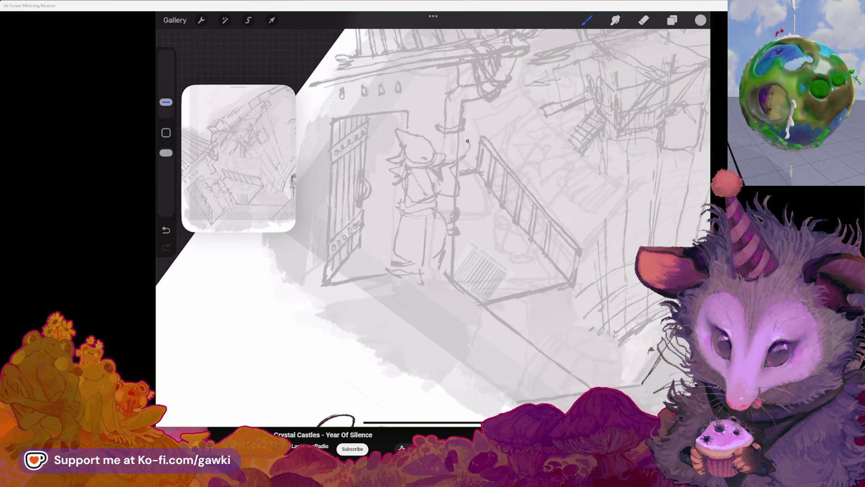
key(ctrl+z)
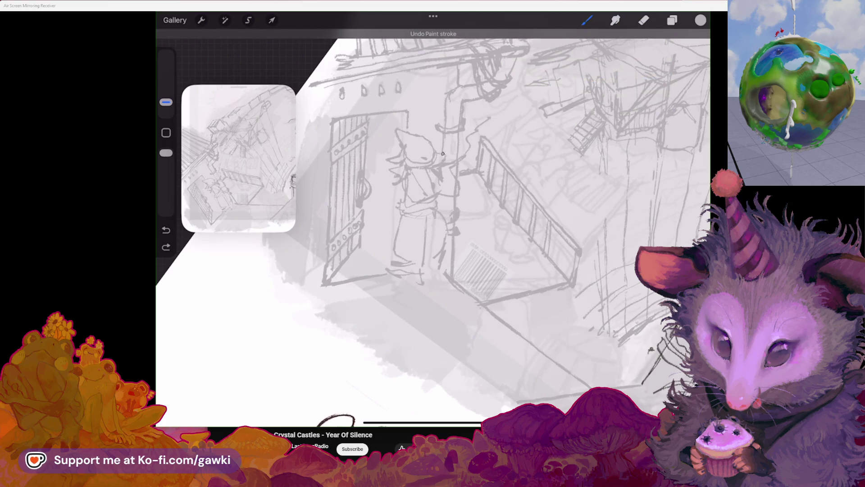
drag(432, 237, 460, 217)
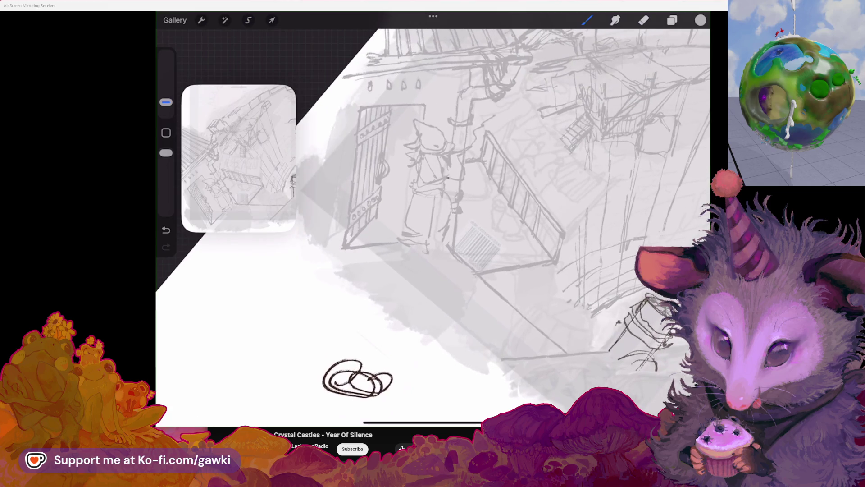
key(e)
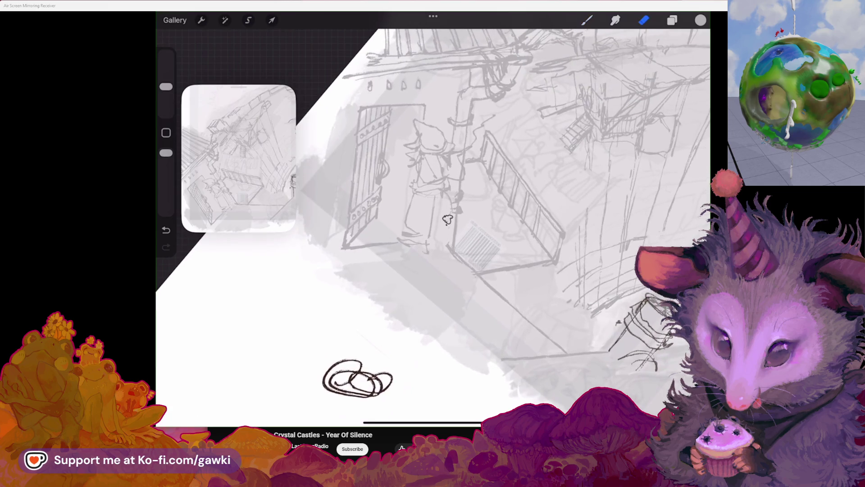
key(b)
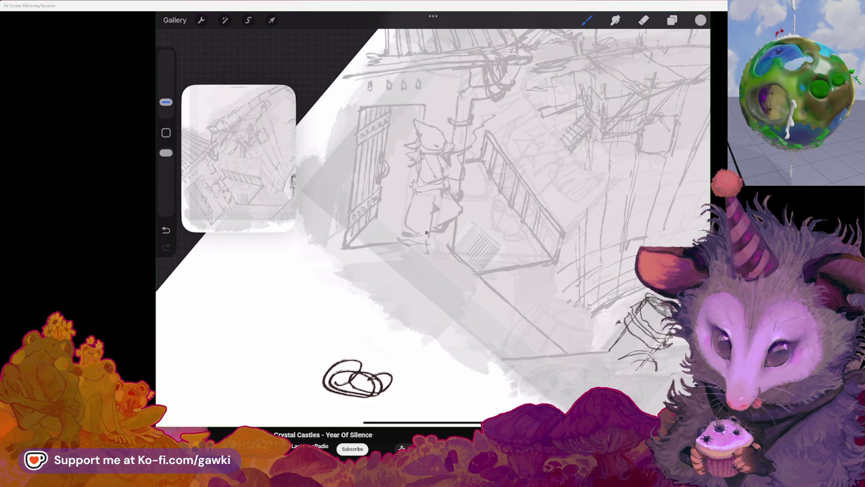
key(e)
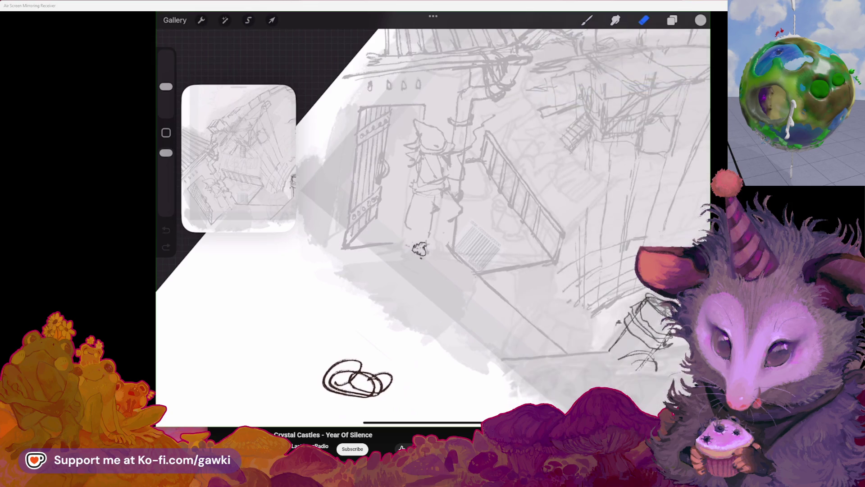
key(b)
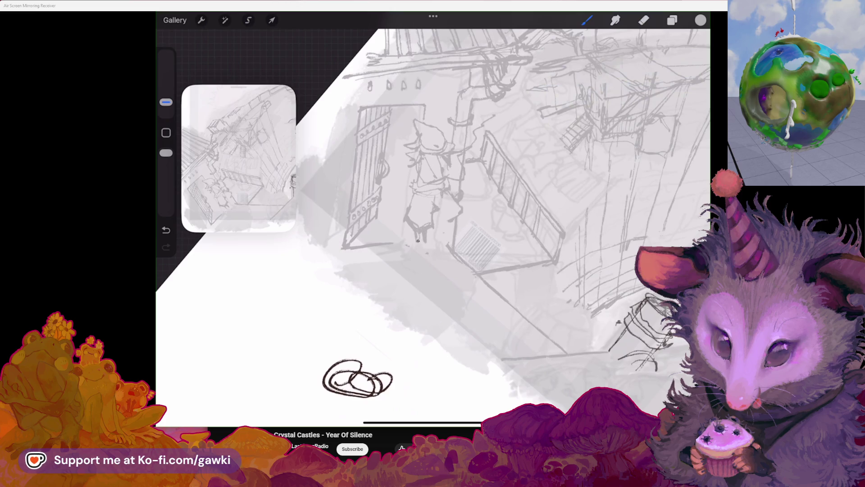
Sketch small pencil marks at the hooded figure's feet by the doorway
drag(409, 231, 420, 257)
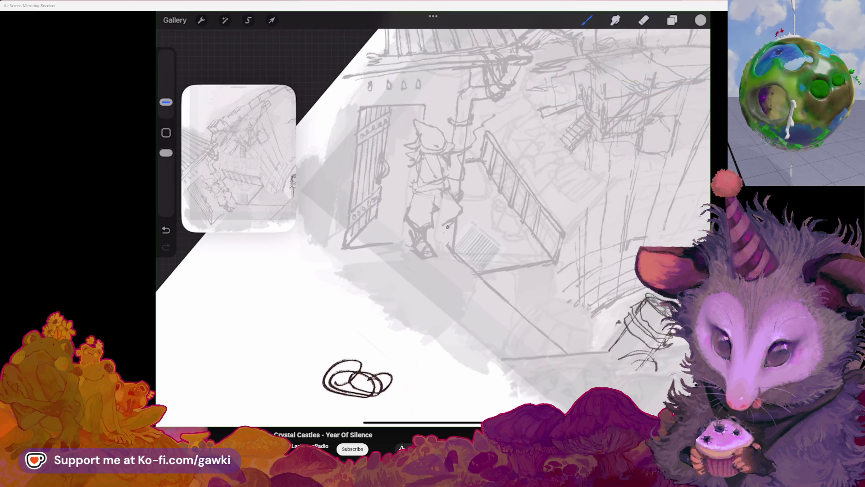
drag(434, 235, 435, 239)
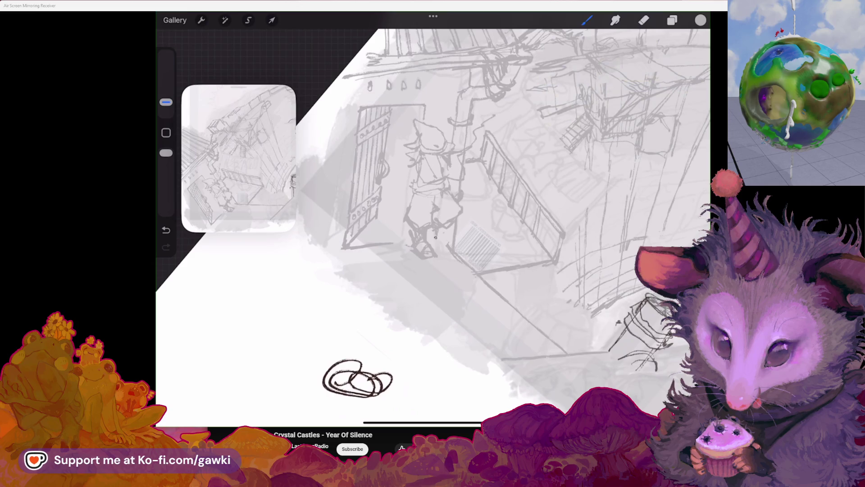
scroll(433, 223, up, 3)
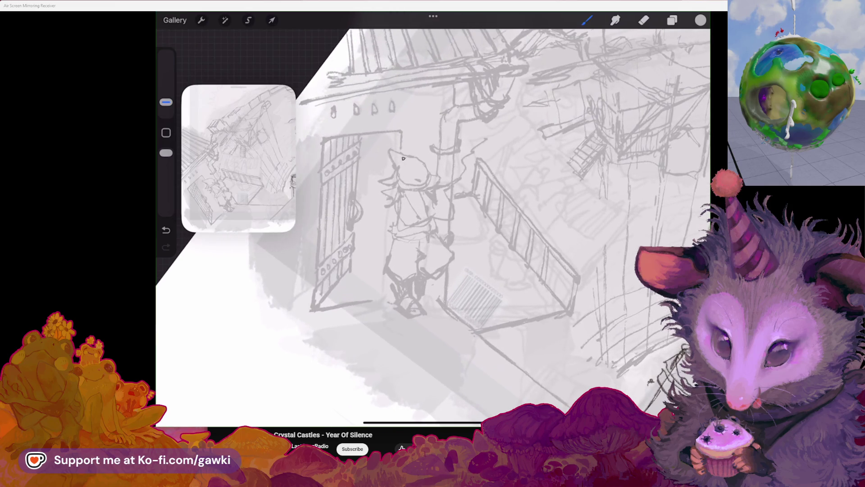
scroll(433, 224, down, 5)
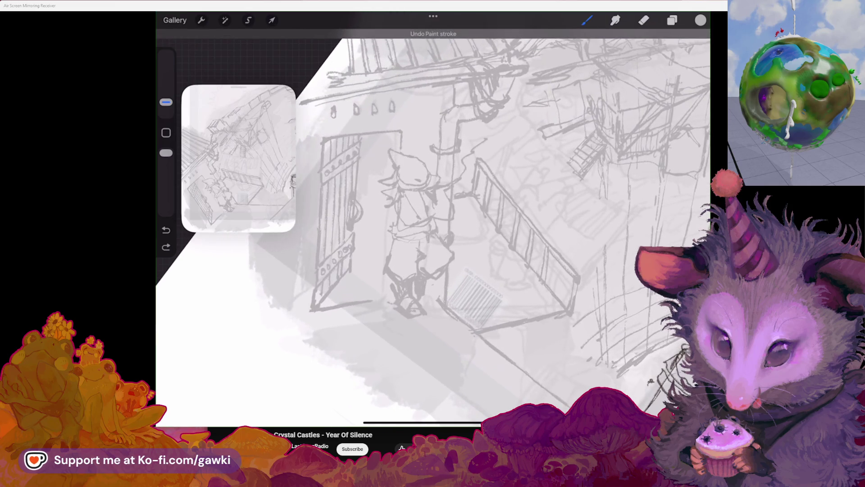
scroll(432, 223, up, 2)
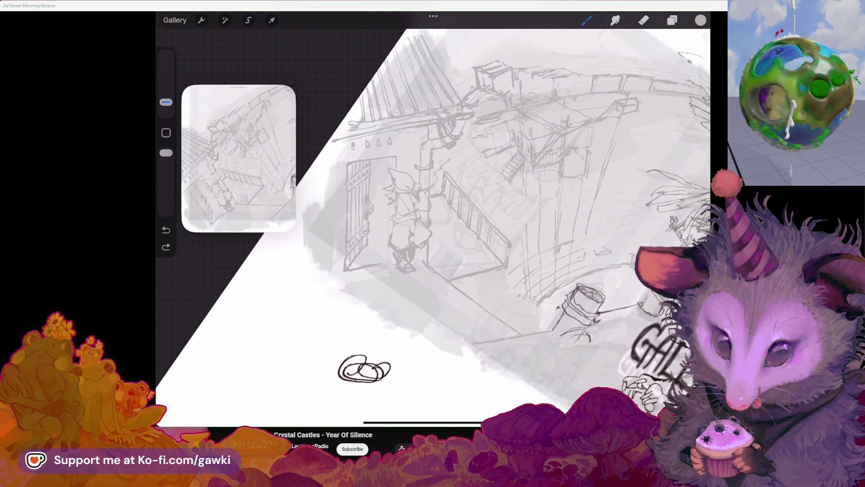
click(248, 19)
scroll(433, 224, up, 1)
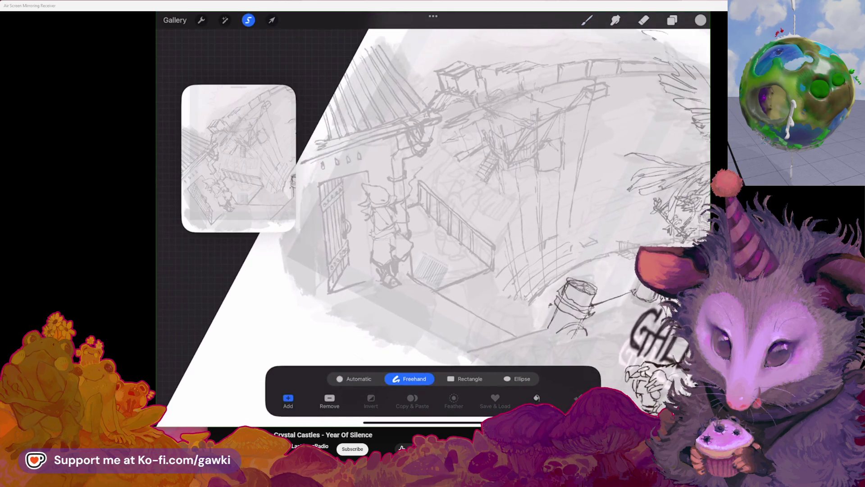
scroll(433, 224, up, 1)
Lasso the hooded figure freehand and start a uniform transform on it
drag(358, 179, 382, 174)
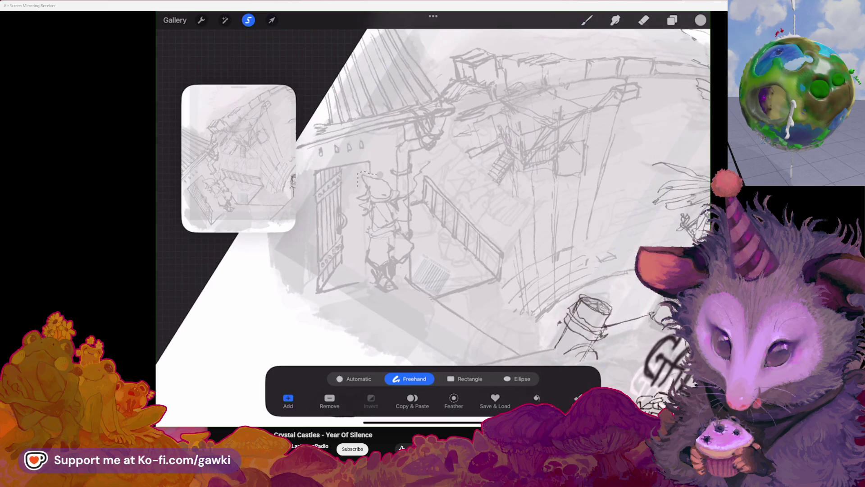
drag(395, 296, 413, 250)
click(272, 19)
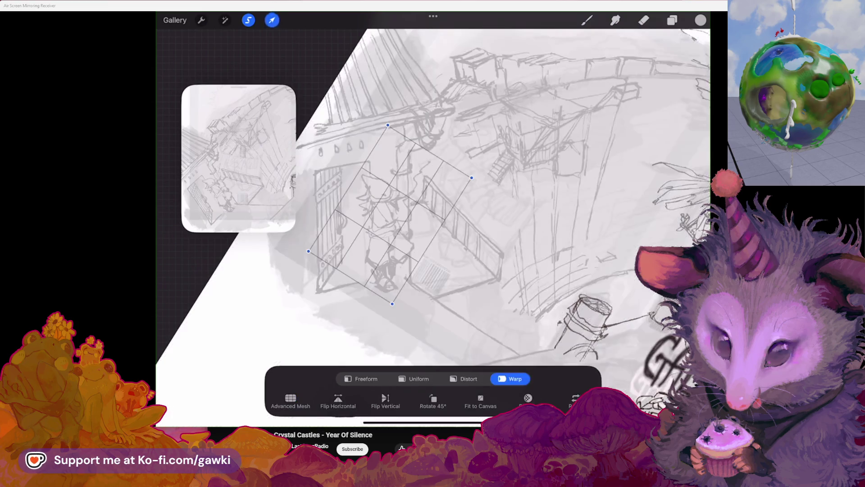
click(414, 379)
Tilt, enlarge and nudge the figure down-left, then commit the transform
drag(390, 212, 394, 207)
drag(391, 115, 392, 86)
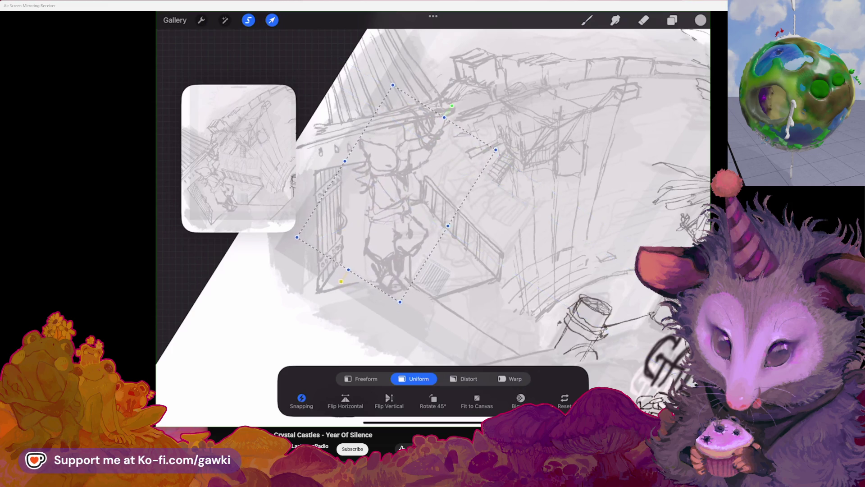
drag(396, 193, 389, 206)
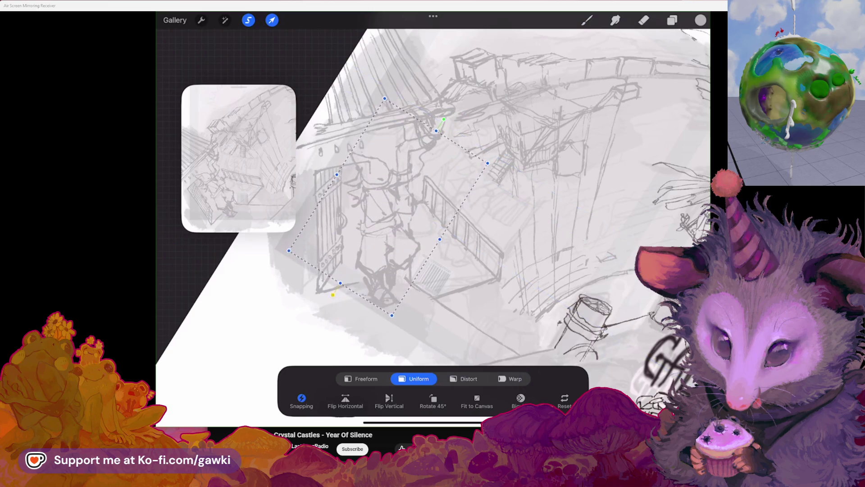
drag(444, 119, 438, 132)
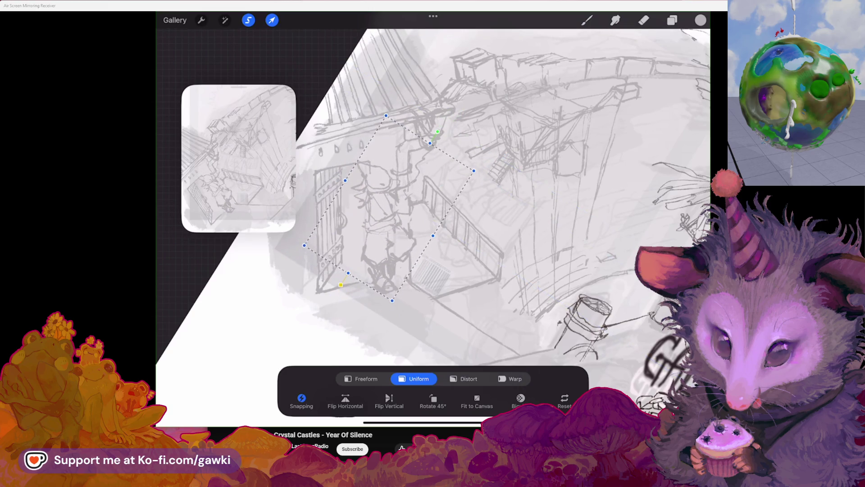
click(586, 19)
drag(335, 398, 355, 403)
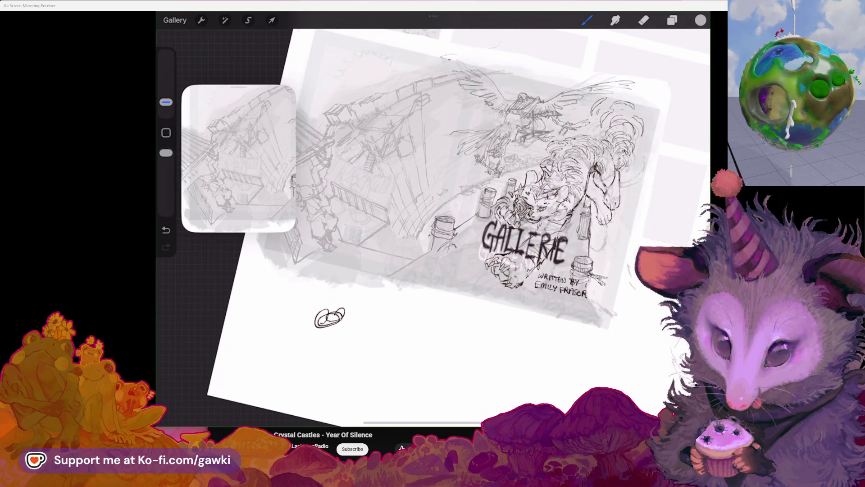
scroll(460, 219, up, 1)
scroll(493, 199, up, 1)
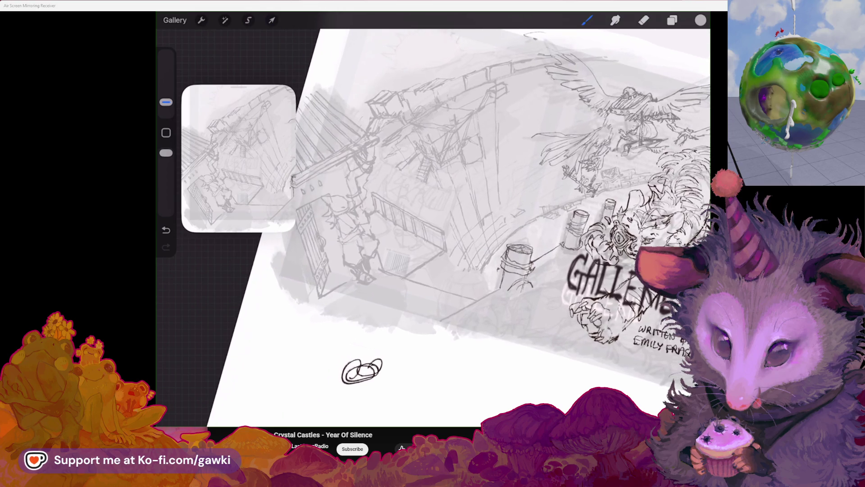
scroll(433, 223, up, 2)
scroll(433, 223, up, 2)
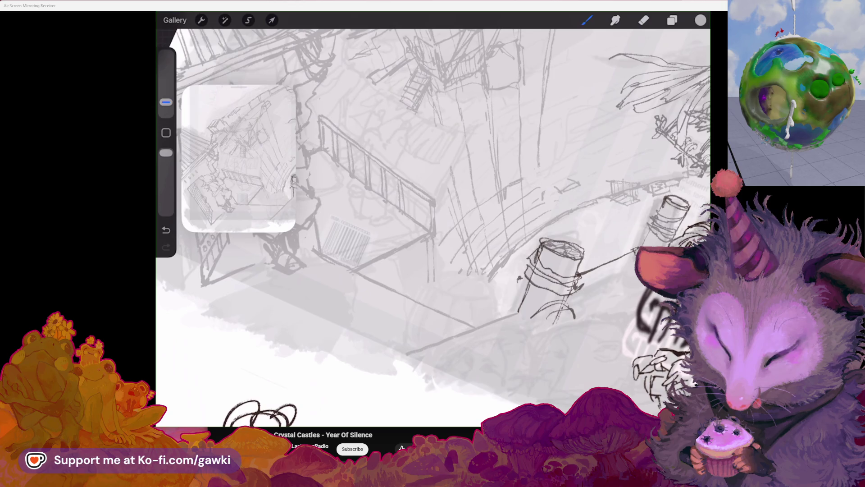
Redo a short stroke and bring the balcony figure and grate into view
key(ctrl+z)
drag(434, 253, 435, 274)
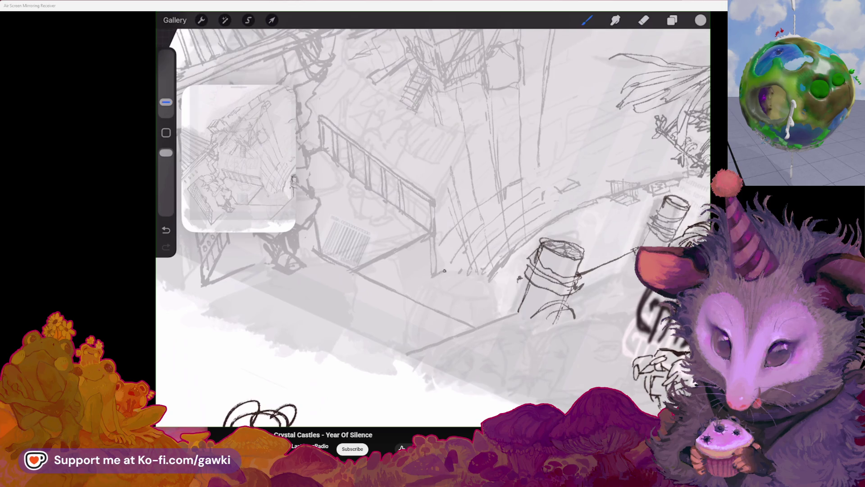
mouse_move(433, 223)
mouse_down()
mouse_move(474, 203)
mouse_move(596, 196)
mouse_move(648, 174)
mouse_up()
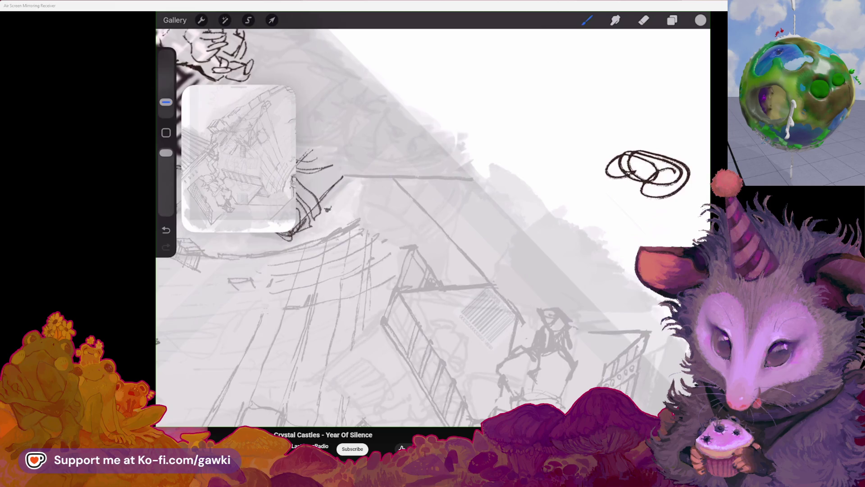
drag(433, 270, 401, 195)
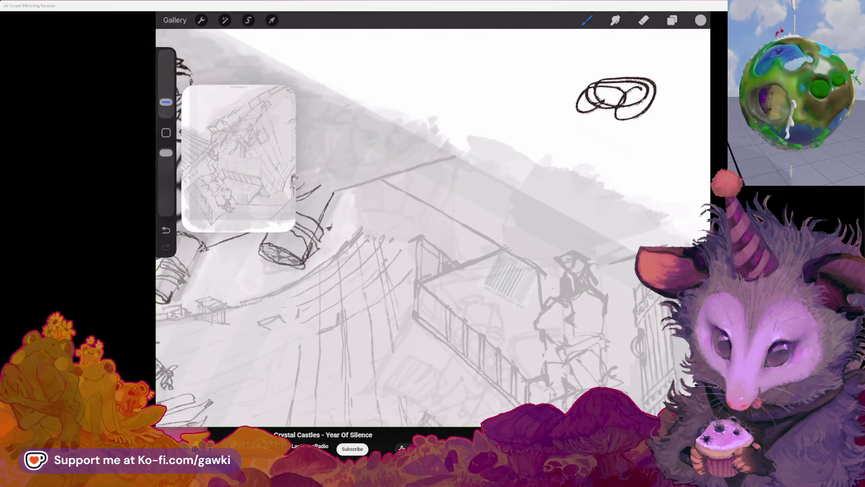
scroll(433, 230, up, 2)
scroll(433, 230, up, 1)
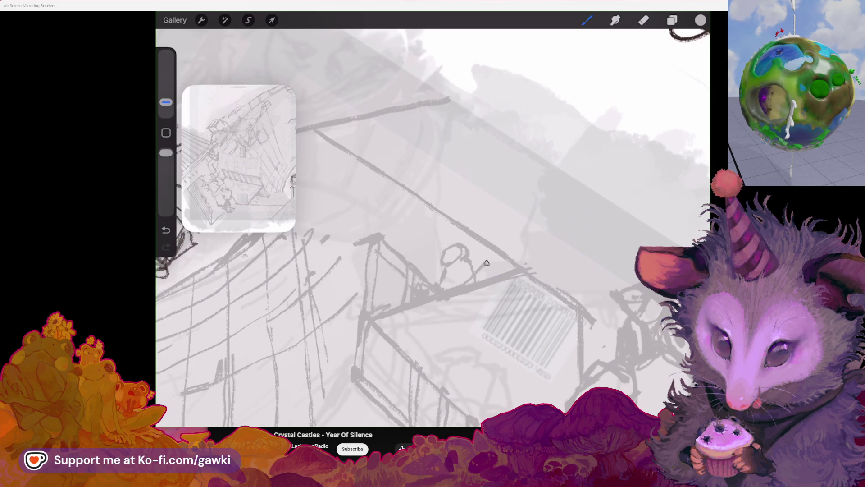
Erase some of the balcony figure's lines and add a stroke to its head
key(ctrl+z)
key(ctrl+shift+z)
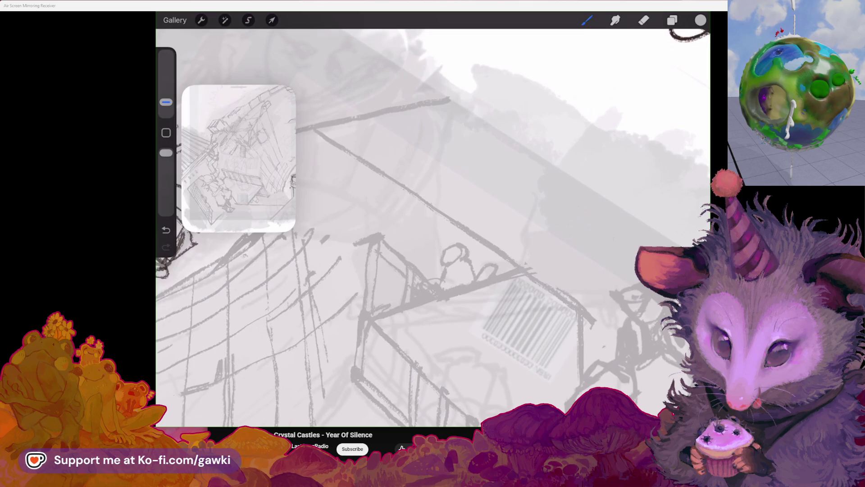
mouse_move(442, 279)
mouse_down()
mouse_move(423, 287)
mouse_move(449, 269)
mouse_up()
key(b)
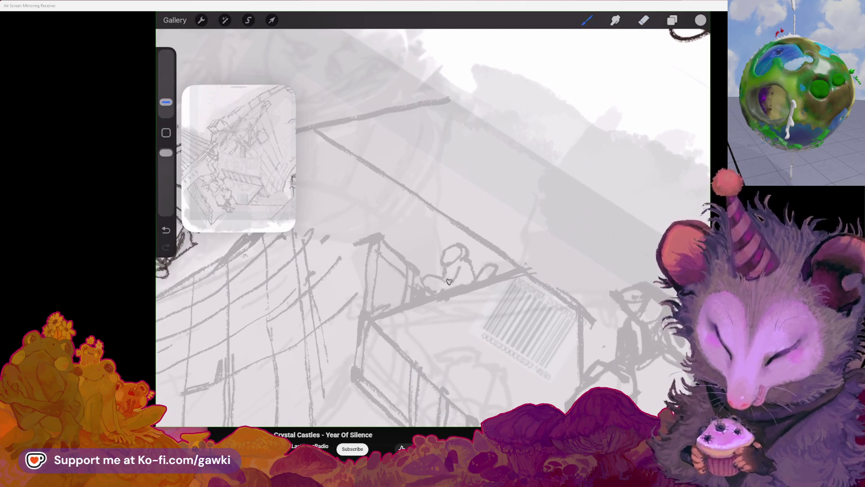
drag(450, 267, 468, 251)
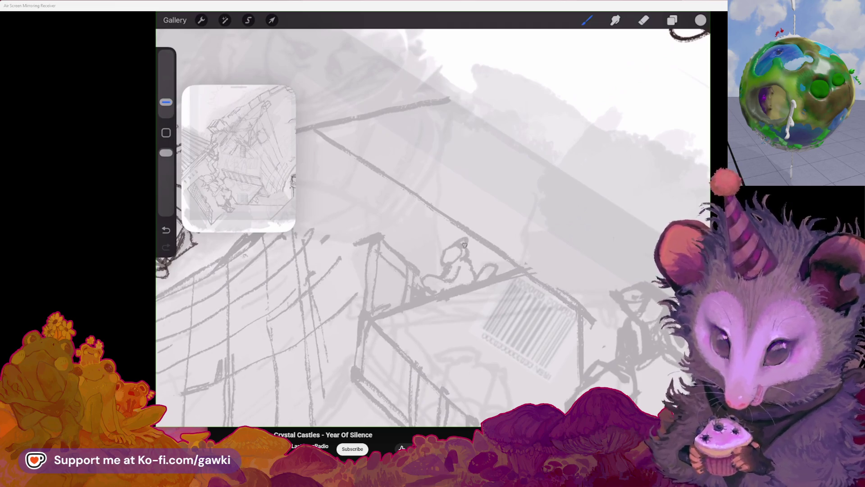
scroll(433, 228, down, 2)
scroll(432, 228, down, 2)
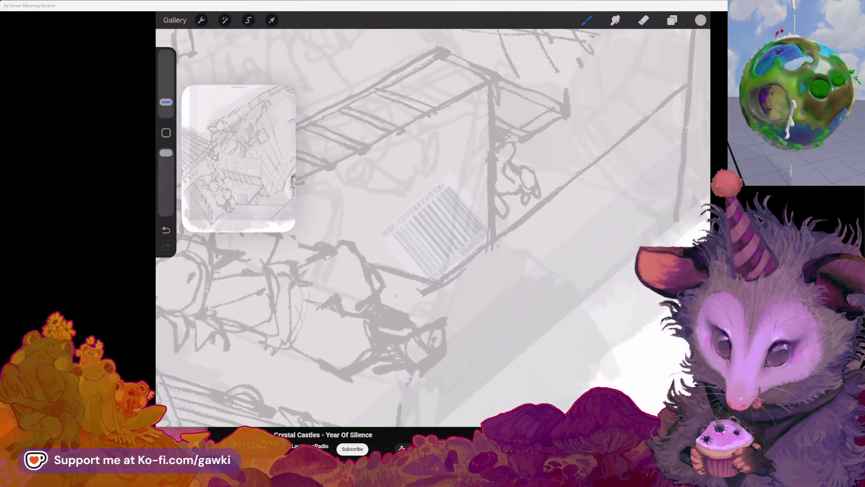
scroll(433, 228, down, 2)
scroll(432, 228, down, 2)
scroll(433, 227, up, 2)
scroll(433, 228, up, 2)
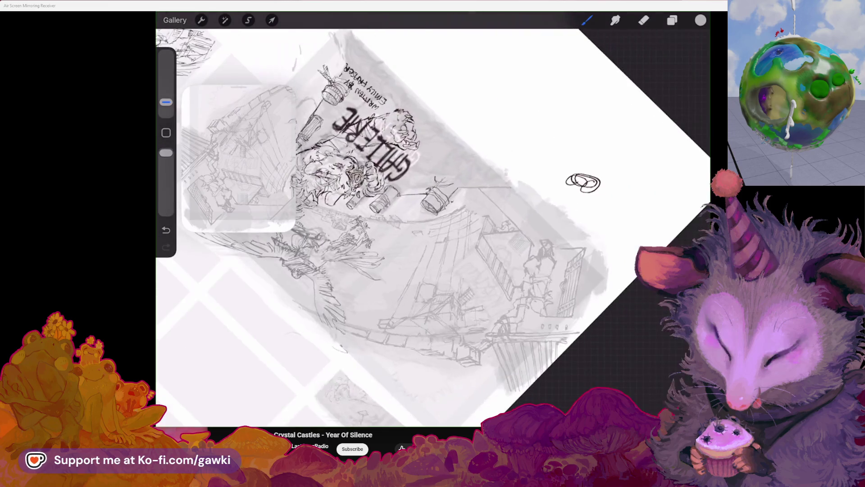
scroll(433, 228, up, 2)
scroll(432, 227, up, 2)
scroll(432, 228, up, 2)
scroll(432, 228, up, 2)
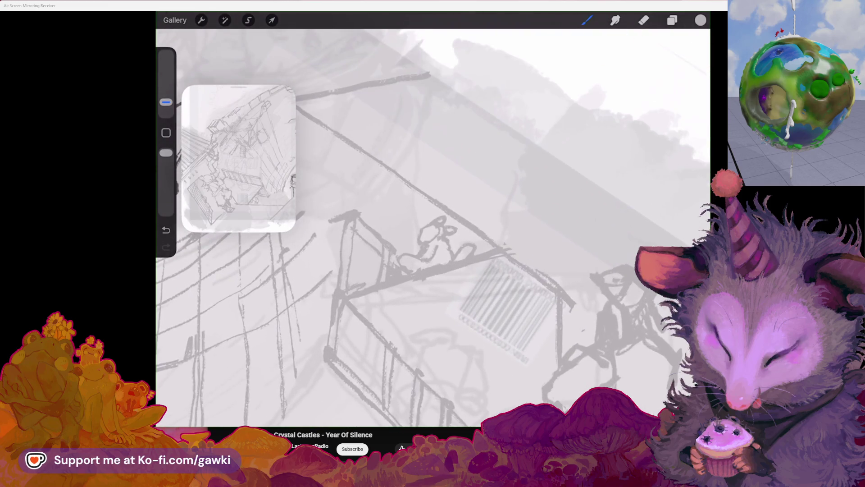
scroll(433, 228, up, 2)
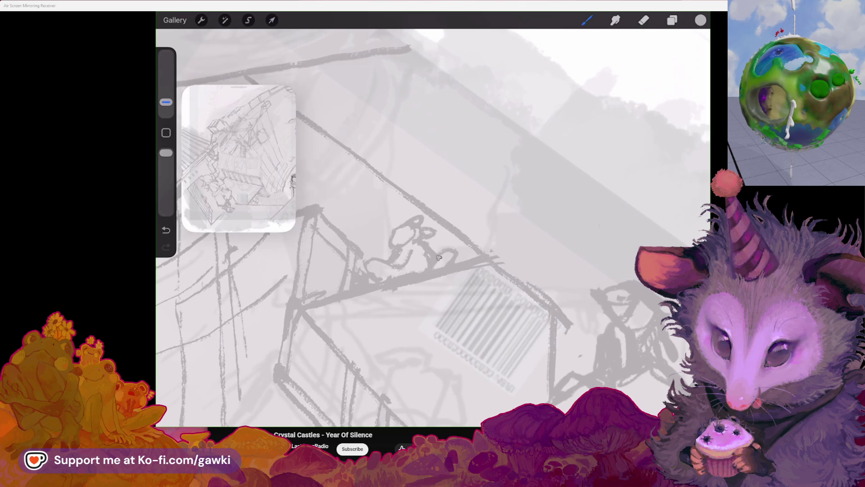
scroll(433, 228, up, 2)
scroll(433, 228, up, 2)
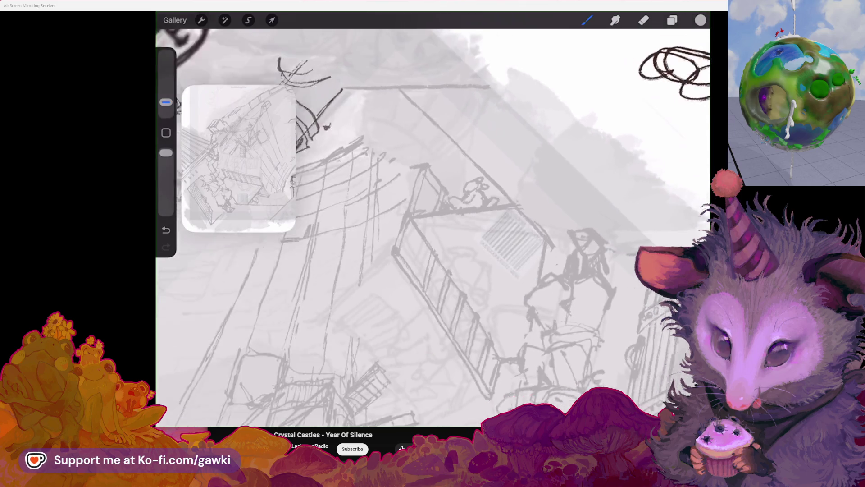
scroll(432, 228, up, 2)
scroll(432, 228, up, 2)
scroll(433, 228, down, 2)
scroll(432, 228, down, 2)
scroll(432, 228, down, 2)
scroll(434, 228, down, 2)
scroll(433, 228, down, 2)
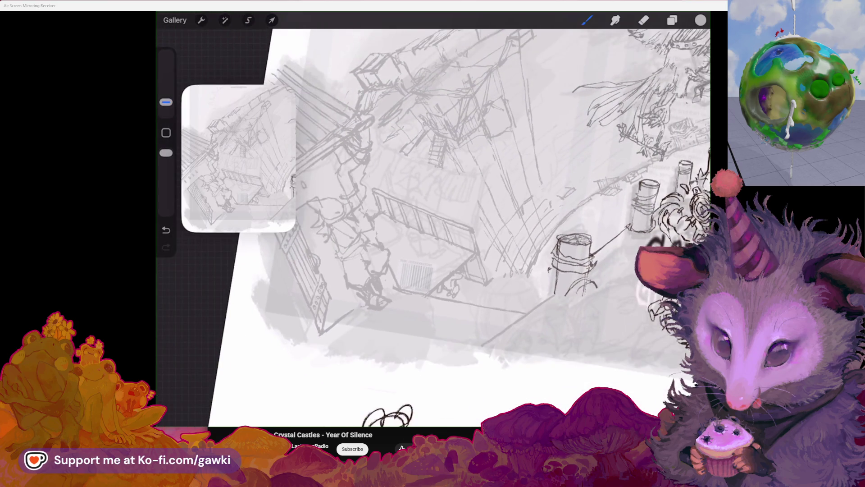
scroll(433, 227, up, 2)
scroll(433, 228, up, 2)
scroll(433, 228, up, 2)
scroll(433, 228, up, 2)
Erase the small ledge figure and redraw its head and body with new pencil strokes
key(e)
mouse_move(439, 250)
mouse_down()
mouse_move(474, 251)
mouse_move(433, 278)
mouse_move(482, 267)
mouse_up()
key(b)
mouse_move(404, 236)
mouse_down()
mouse_move(423, 225)
mouse_move(438, 246)
mouse_up()
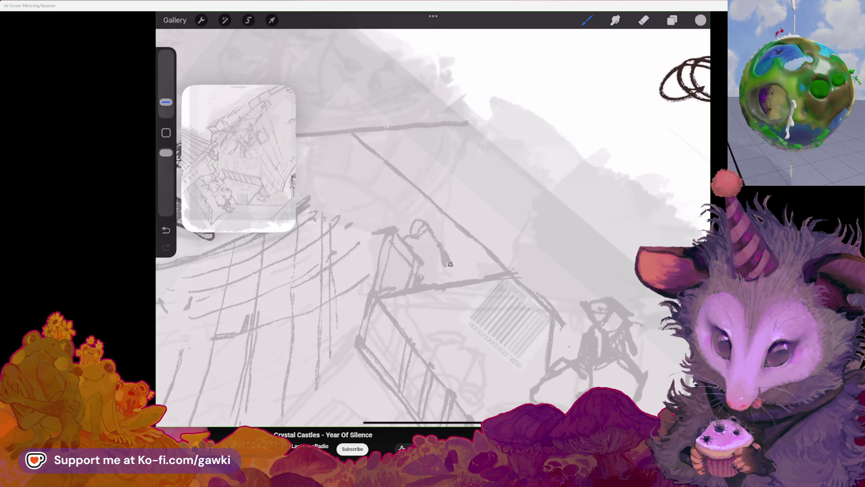
mouse_move(424, 279)
mouse_down()
mouse_move(420, 260)
mouse_move(441, 233)
mouse_up()
click(643, 19)
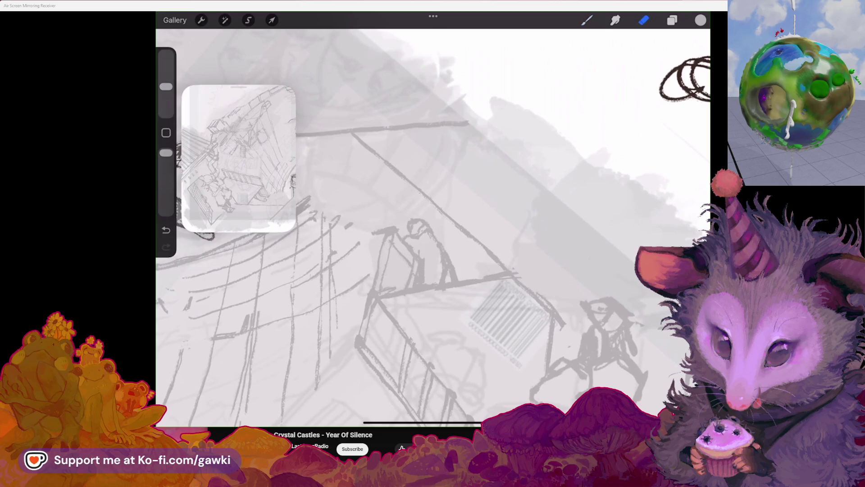
click(587, 19)
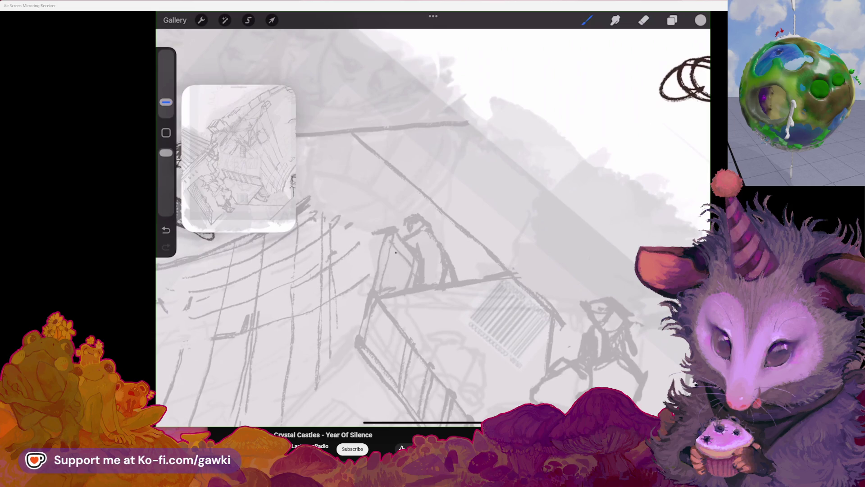
Review the redrawn figure from a rotated view and undo one unwanted pencil stroke
mouse_move(685, 77)
mouse_down()
mouse_move(677, 154)
mouse_move(579, 290)
mouse_move(386, 362)
mouse_move(595, 270)
mouse_move(685, 194)
mouse_up()
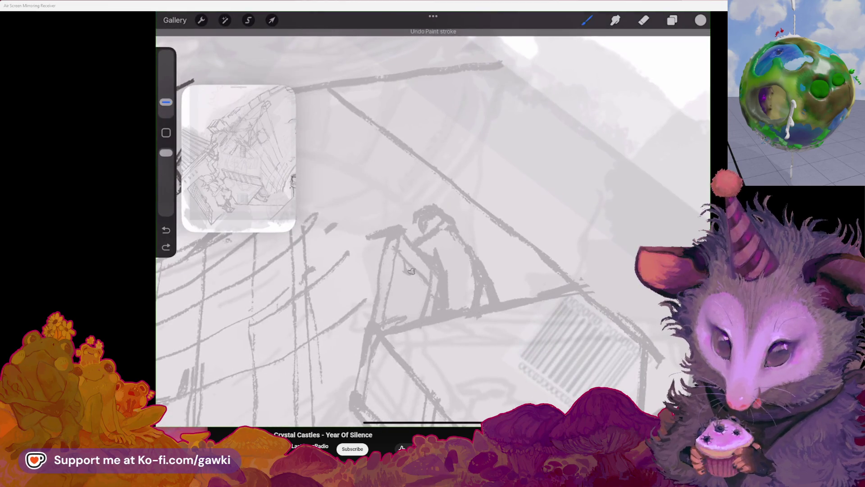
drag(434, 271, 405, 258)
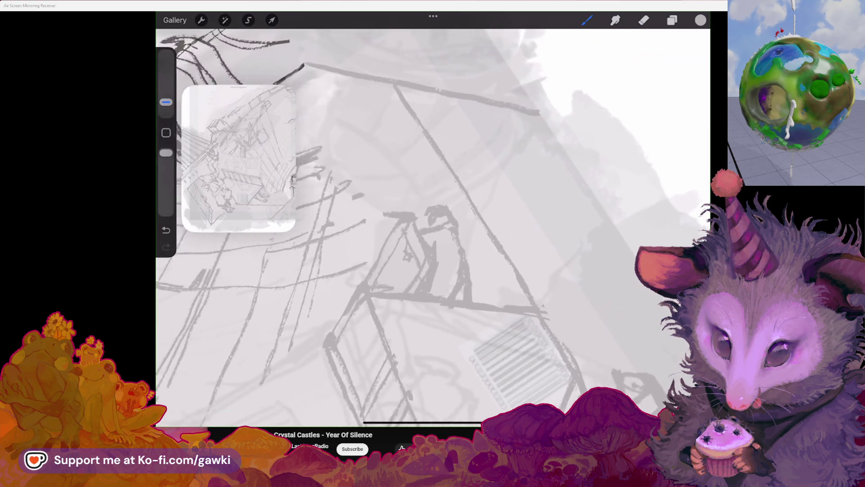
click(644, 20)
click(586, 20)
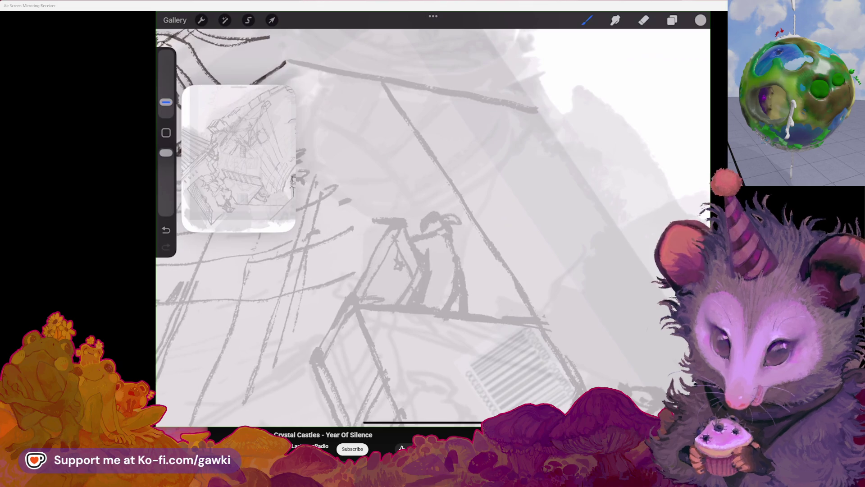
key(ctrl+z)
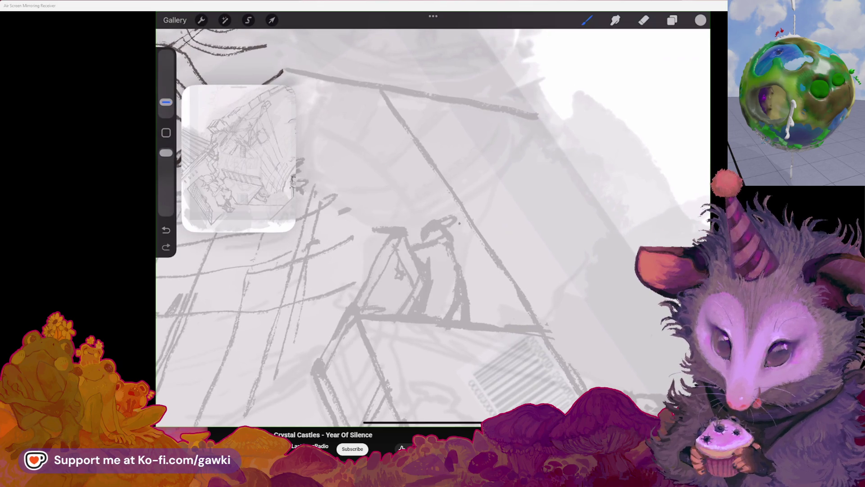
mouse_move(433, 271)
mouse_down()
mouse_move(507, 175)
mouse_move(406, 223)
mouse_up()
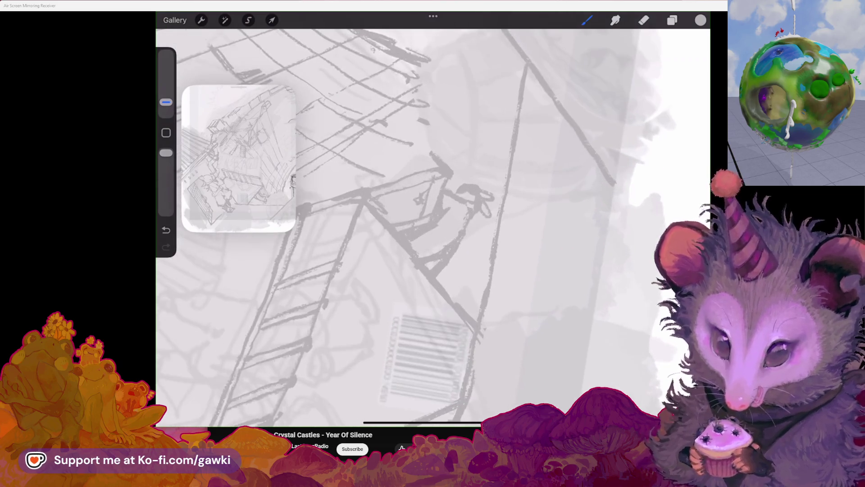
Zoom in on the balcony railing area and undo the latest pencil stroke
mouse_move(433, 271)
mouse_down()
mouse_move(378, 176)
mouse_move(473, 223)
mouse_up()
mouse_move(304, 400)
mouse_down()
mouse_move(365, 405)
mouse_move(377, 380)
mouse_up()
drag(439, 233, 374, 291)
mouse_move(433, 271)
mouse_down()
mouse_move(426, 277)
mouse_move(443, 284)
mouse_move(406, 243)
mouse_up()
drag(433, 270, 446, 284)
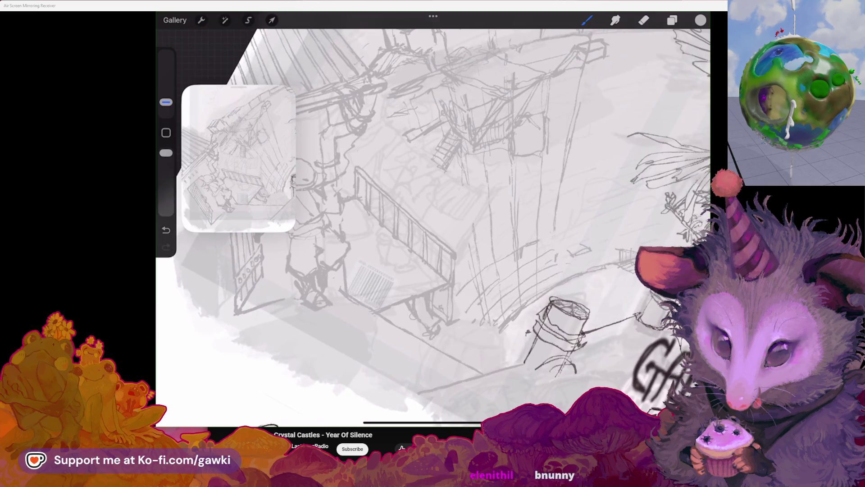
key(ctrl+z)
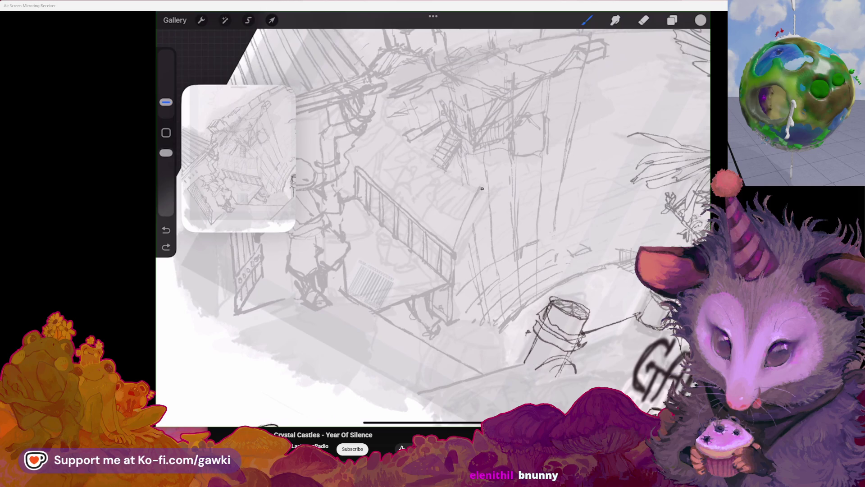
drag(433, 270, 430, 277)
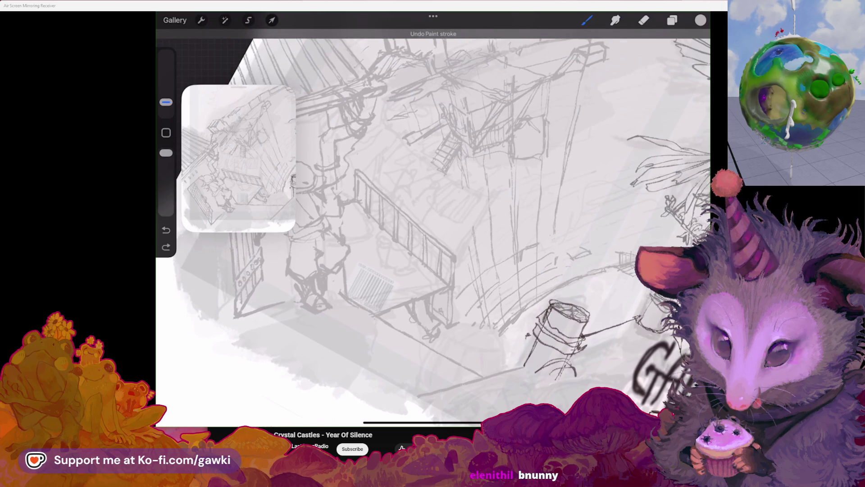
Undo further stray strokes near the railing, testing and removing one short new mark
key(ctrl+z)
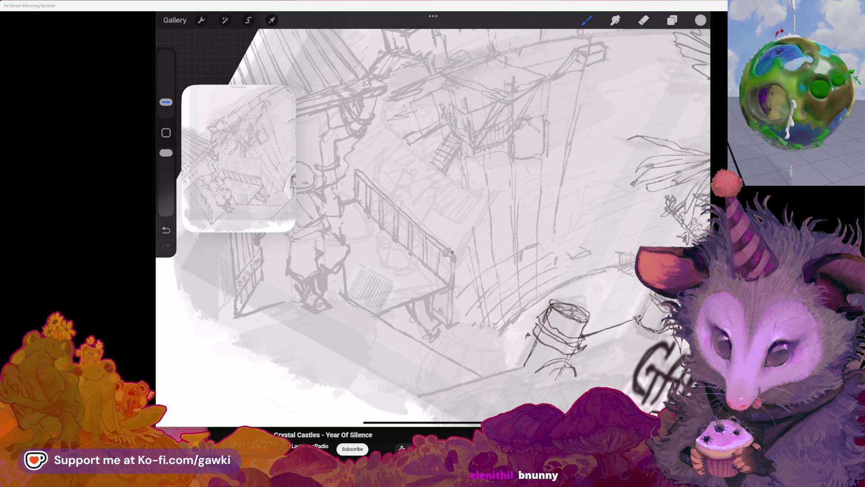
key(ctrl+z)
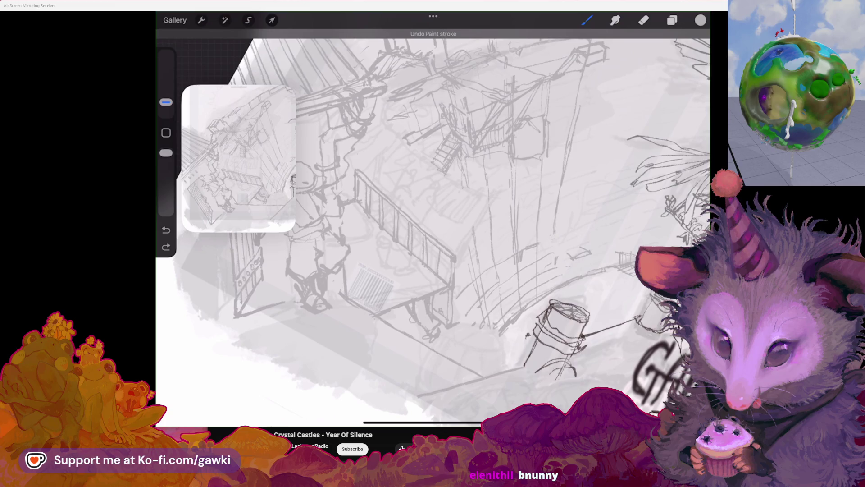
drag(423, 277, 404, 284)
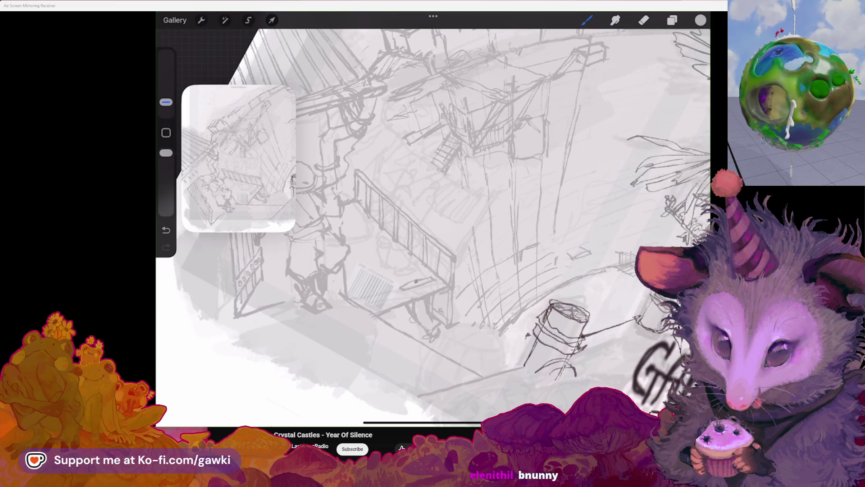
key(ctrl+z)
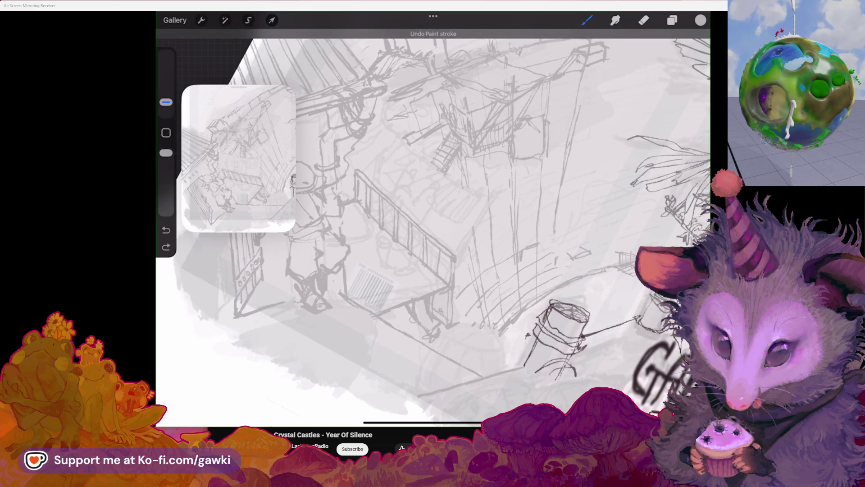
key(ctrl+z)
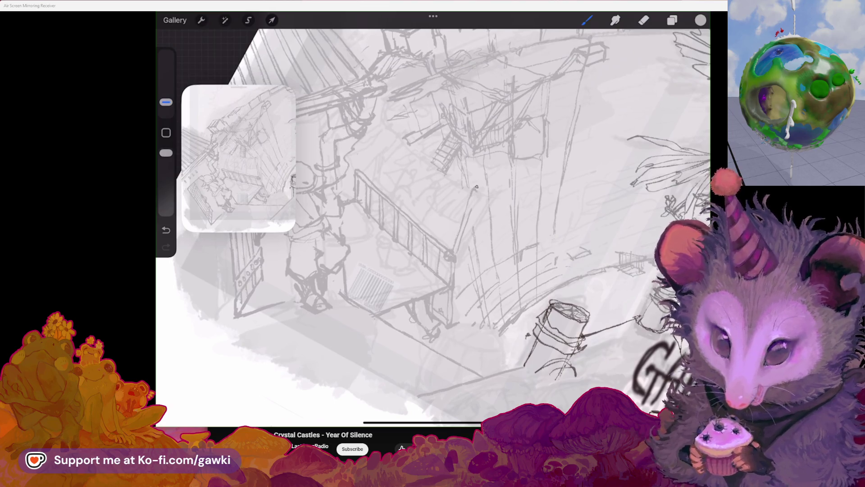
drag(474, 189, 433, 203)
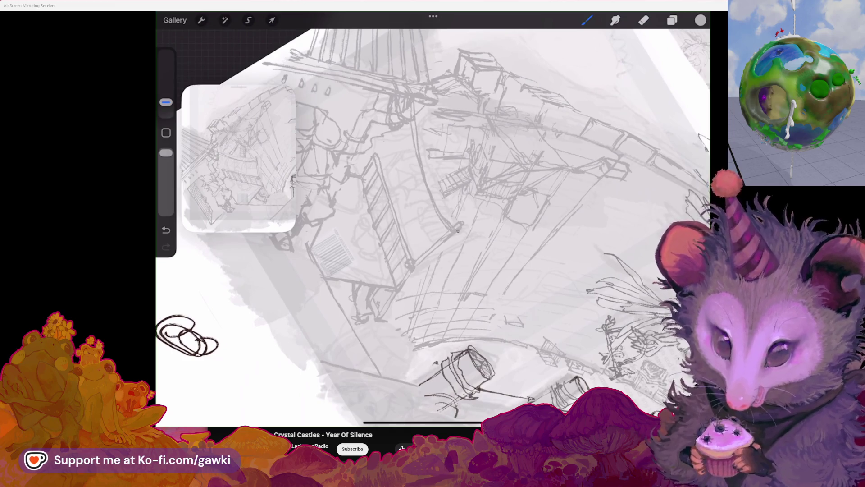
Undo a stroke, try a small mark near the staircase and remove it again
mouse_move(452, 234)
mouse_down()
mouse_move(412, 209)
mouse_move(446, 189)
mouse_up()
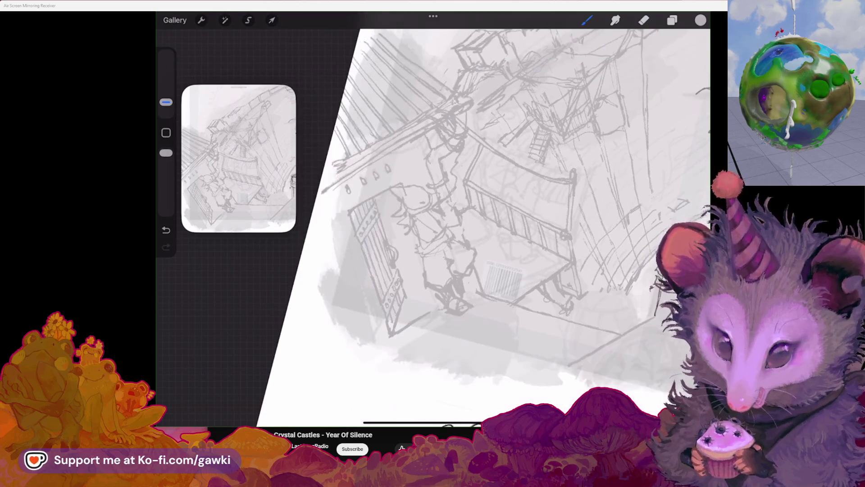
key(ctrl+z)
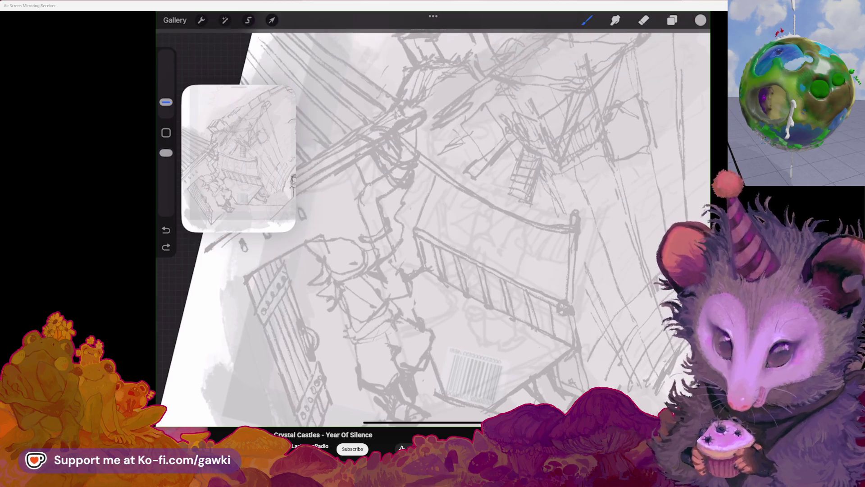
click(422, 220)
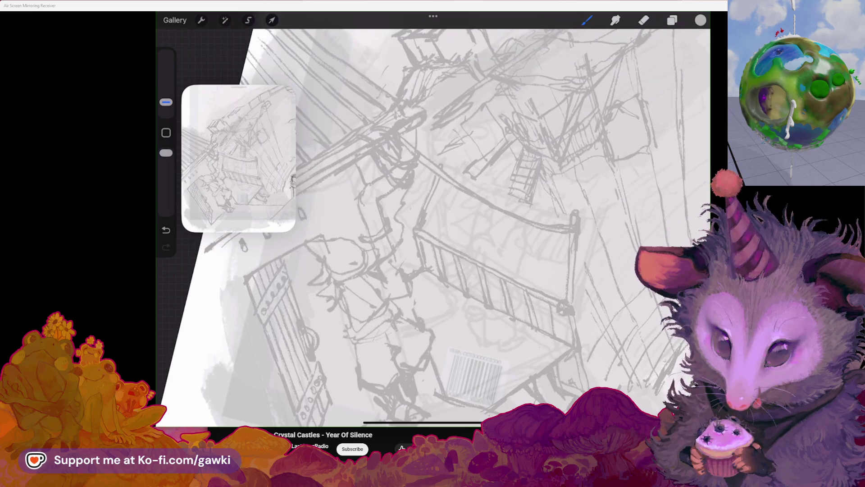
drag(433, 223, 392, 243)
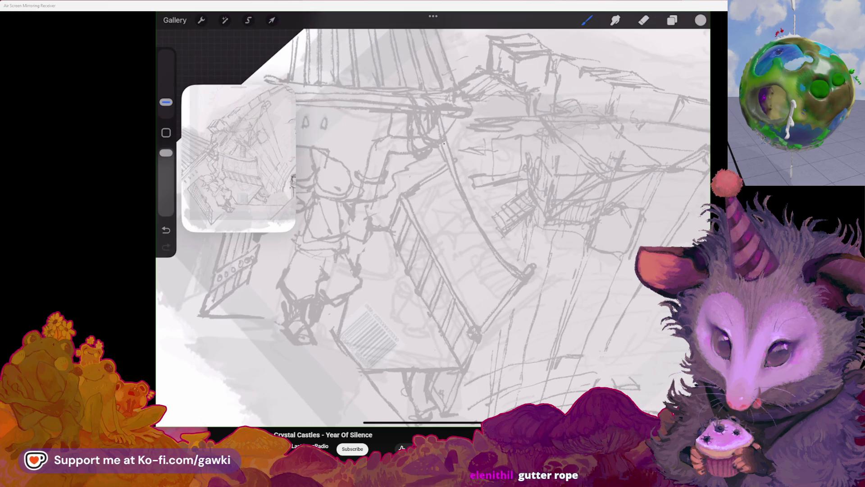
drag(433, 223, 392, 202)
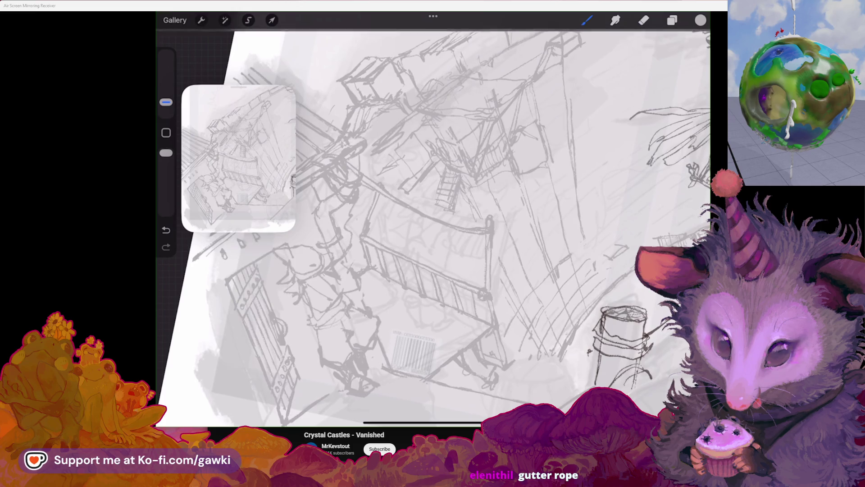
key(ctrl+z)
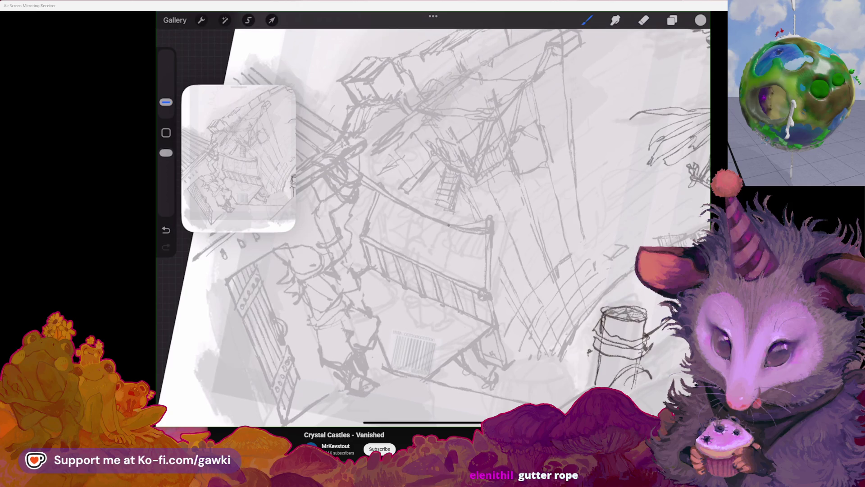
Try further small marks and a short railing stroke, undoing each that doesn't work
key(ctrl+z)
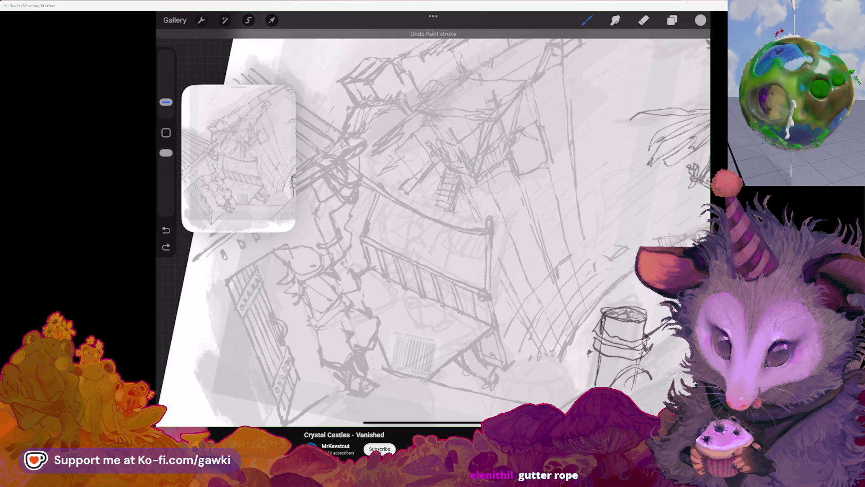
click(485, 219)
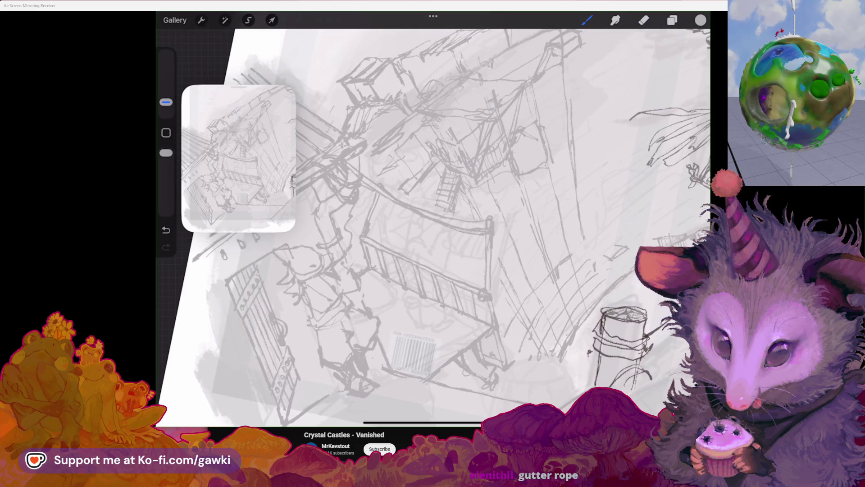
scroll(433, 223, up, 3)
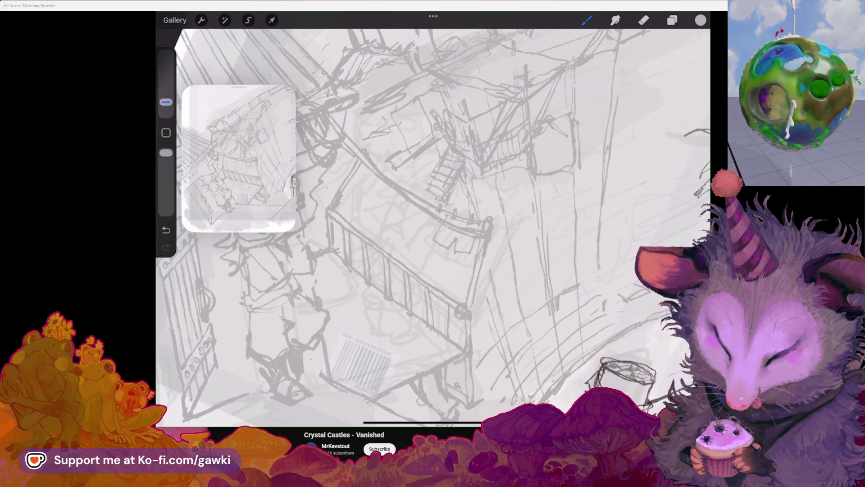
key(ctrl+z)
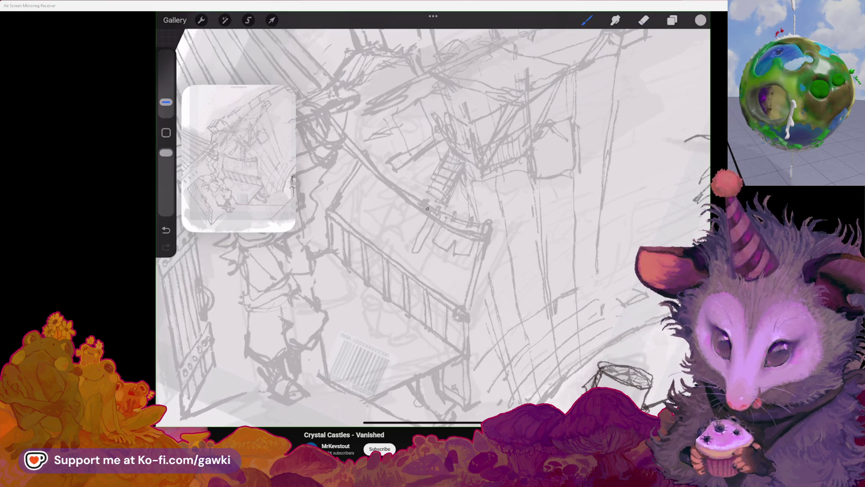
drag(418, 212, 410, 250)
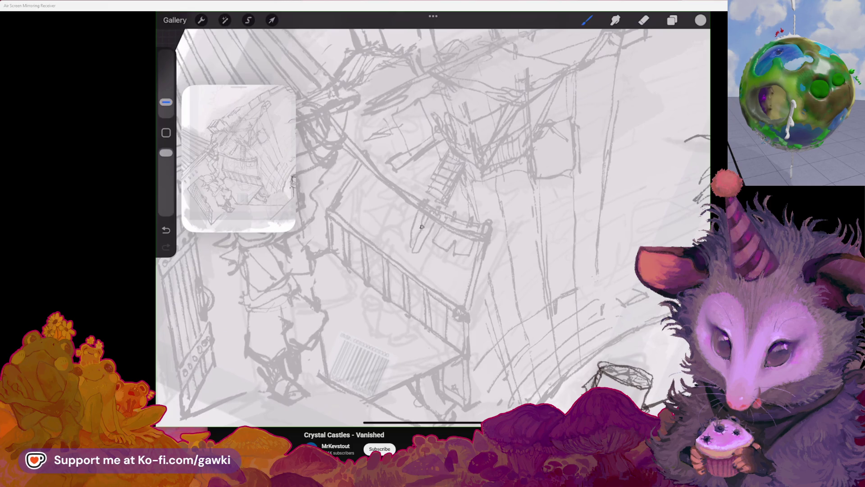
scroll(433, 223, up, 3)
scroll(433, 223, up, 2)
key(ctrl+z)
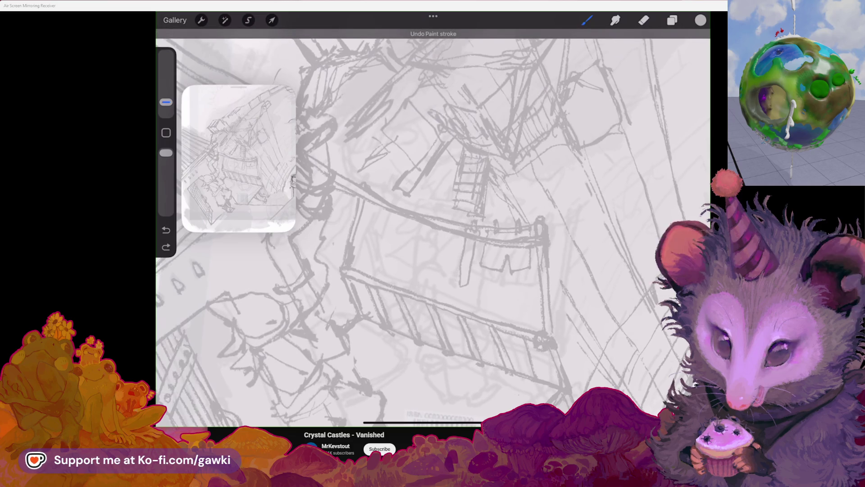
Undo a thin test line and add a small pencil mark on the balcony railing
mouse_move(458, 246)
mouse_down()
mouse_move(440, 269)
mouse_move(473, 244)
mouse_up()
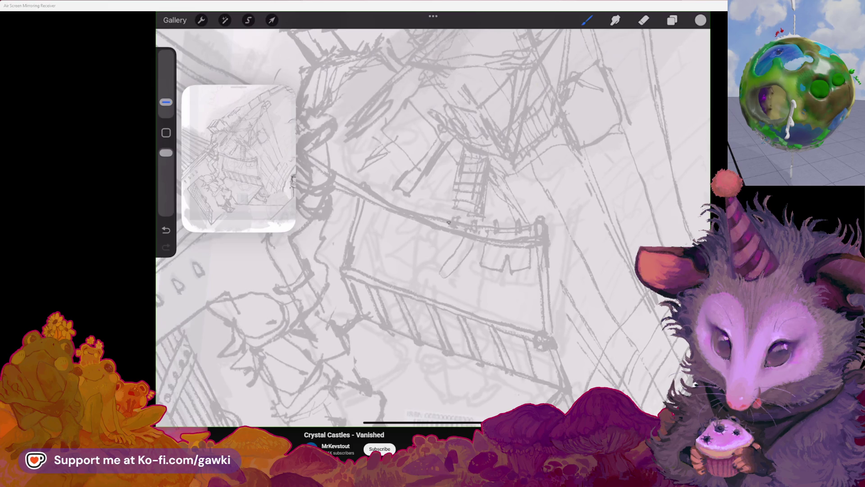
key(ctrl+z)
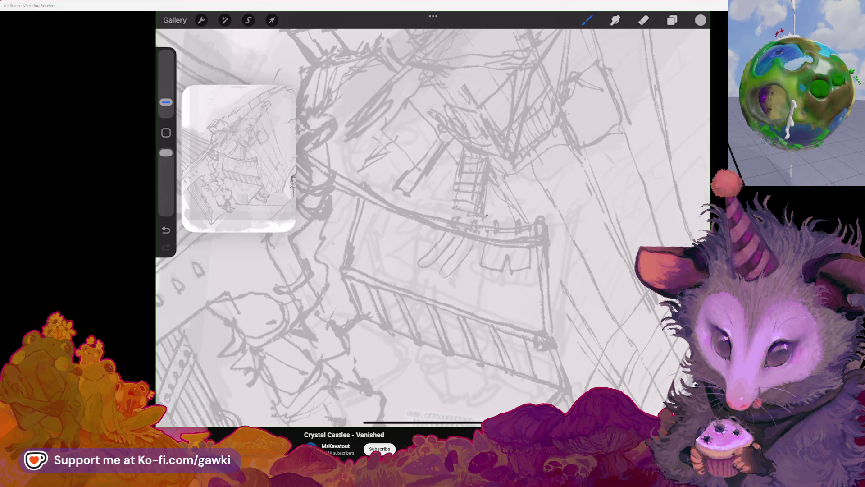
drag(432, 223, 451, 215)
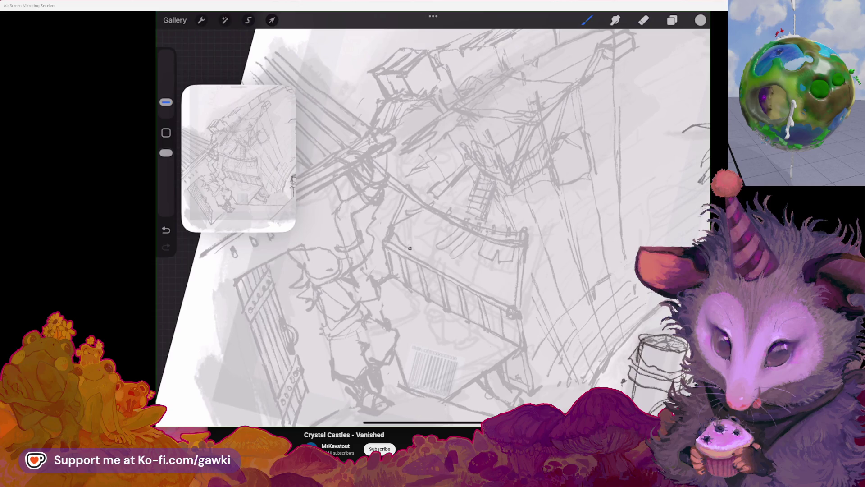
drag(433, 225, 446, 232)
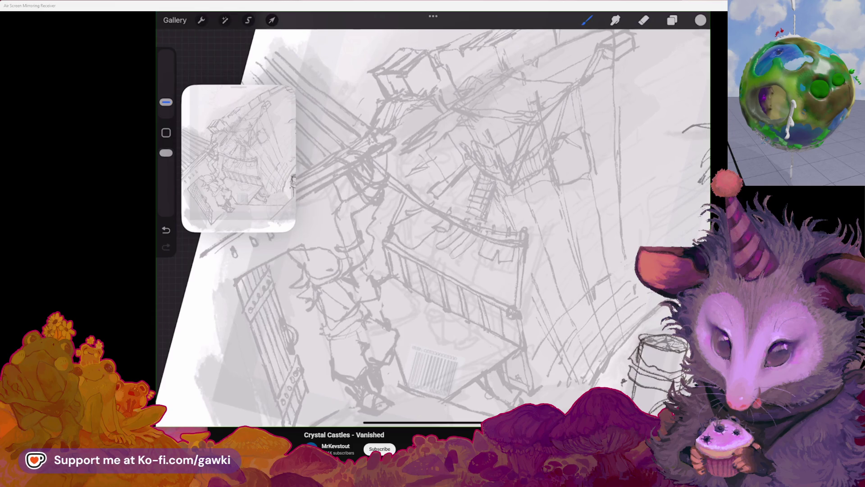
scroll(433, 223, up, 1)
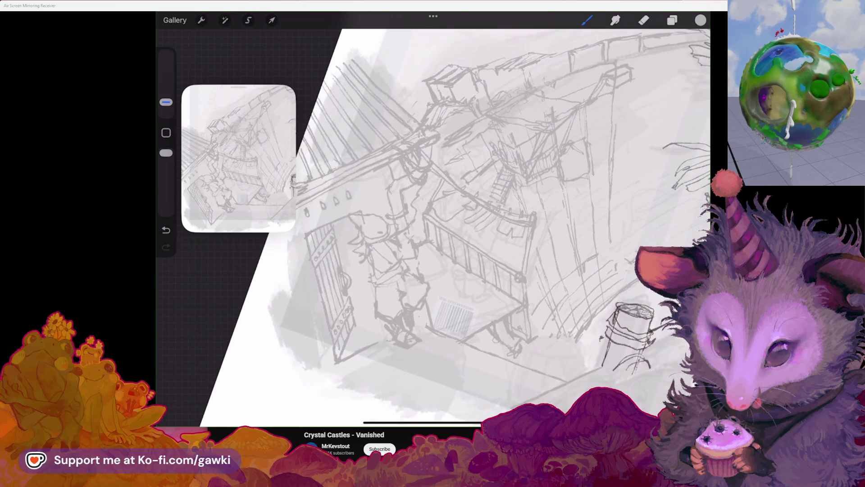
scroll(432, 223, up, 1)
scroll(433, 223, up, 2)
scroll(433, 223, up, 2)
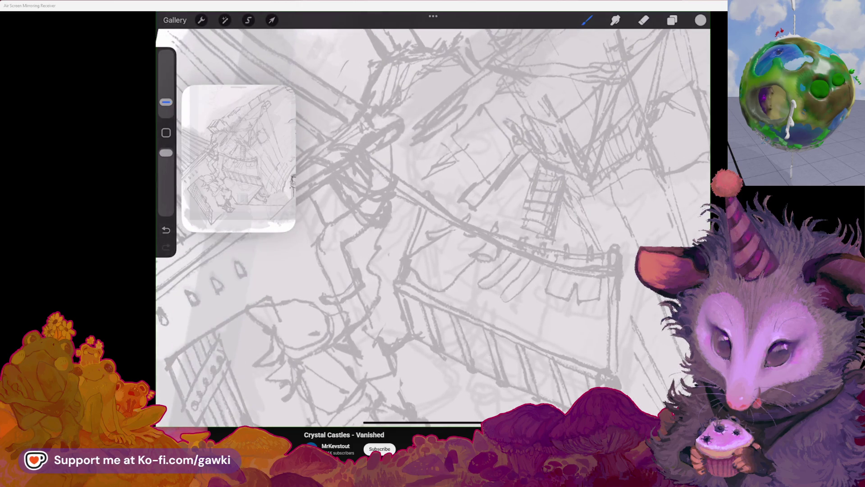
scroll(432, 223, down, 2)
scroll(433, 223, down, 1)
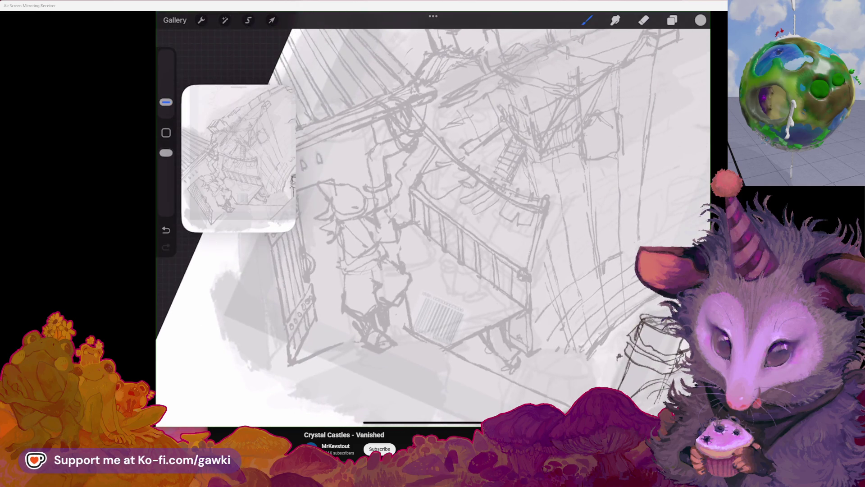
scroll(432, 223, down, 1)
scroll(433, 223, up, 2)
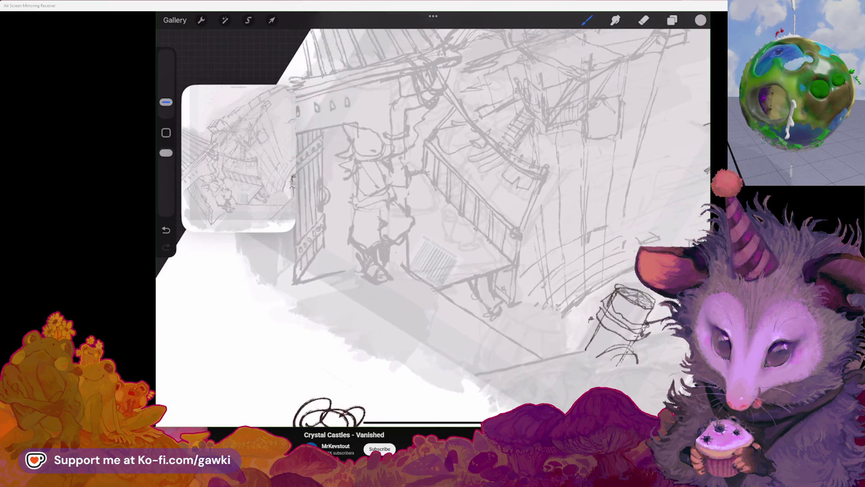
scroll(432, 224, up, 2)
scroll(432, 224, up, 2)
Turn the small oval into a cylinder pot on the railing, dropping a stray side stroke
key(e)
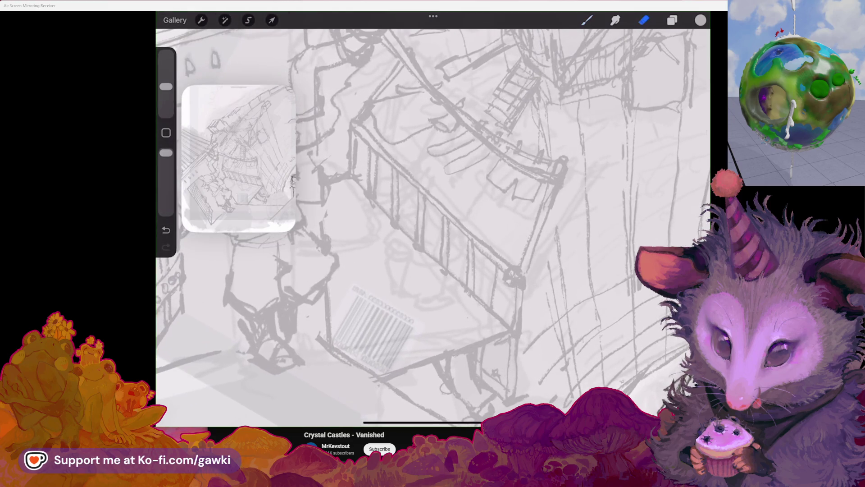
key(b)
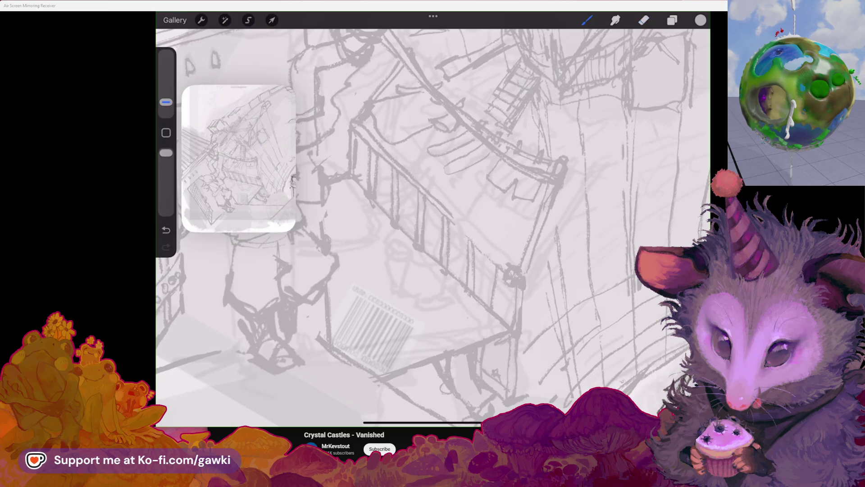
mouse_move(485, 242)
mouse_down()
mouse_move(485, 257)
mouse_move(509, 247)
mouse_move(497, 215)
mouse_move(511, 223)
mouse_up()
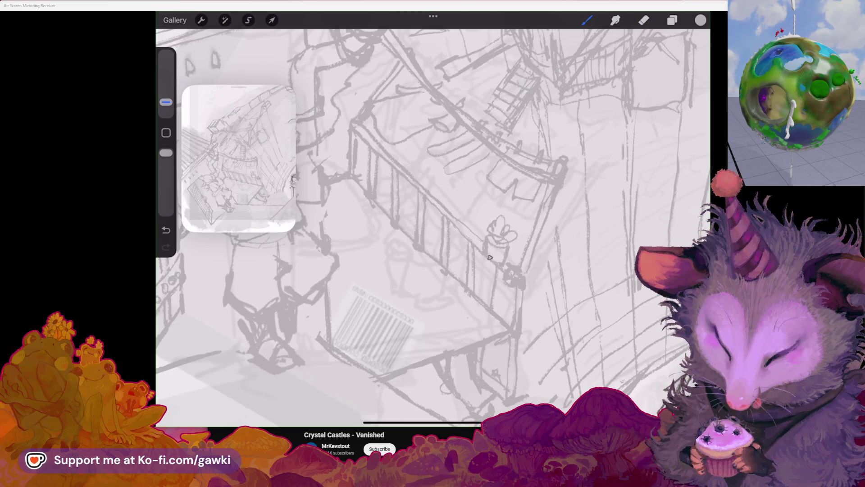
scroll(433, 219, down, 3)
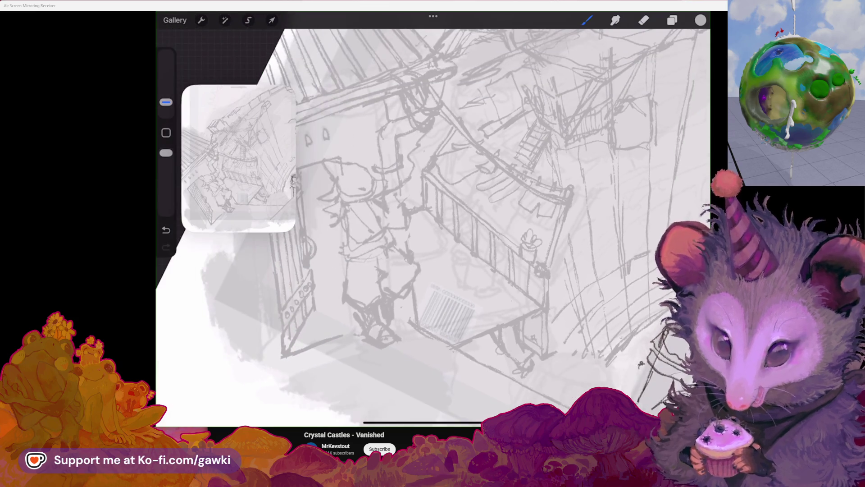
drag(503, 242, 510, 229)
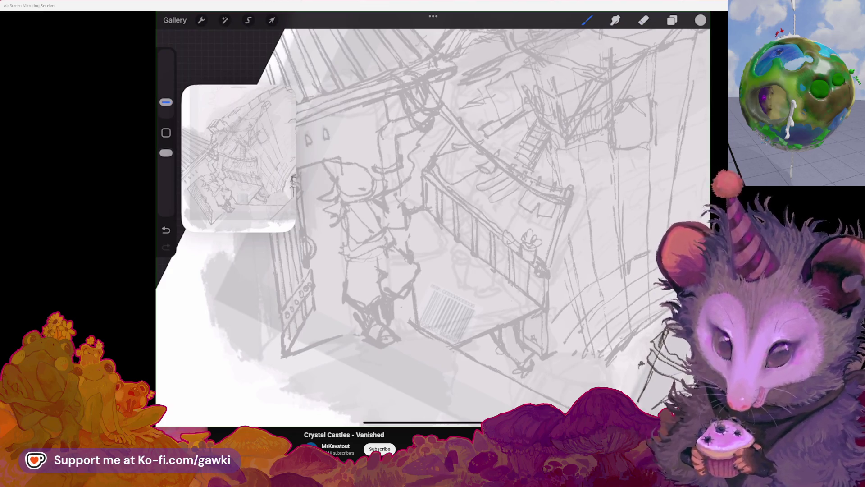
scroll(433, 219, up, 3)
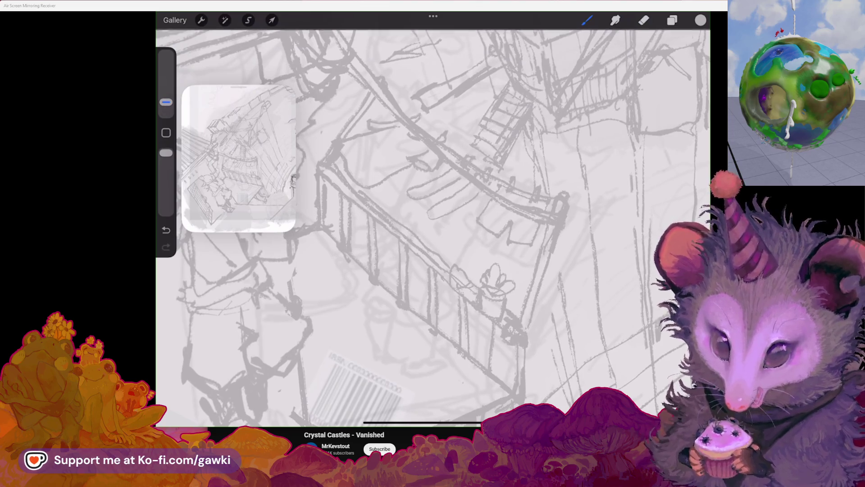
key(ctrl+z)
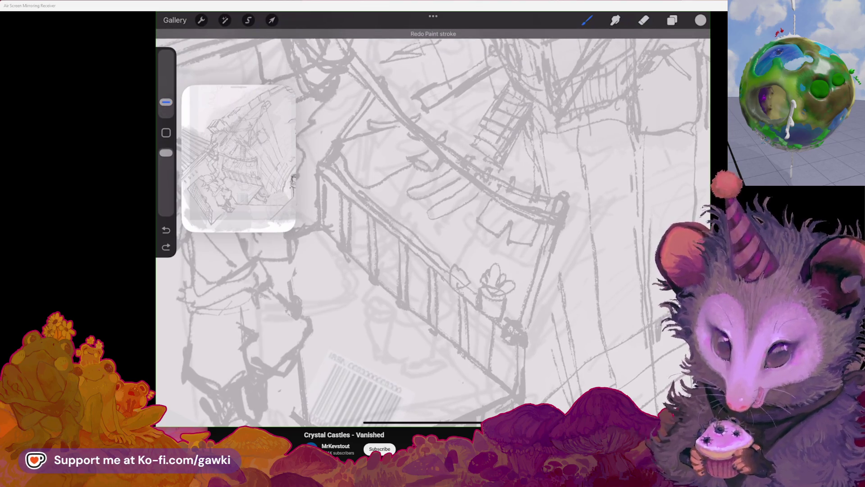
Erase a bit near the railing and sketch a small creature sitting on it, undoing one stroke
key(e)
drag(450, 264, 467, 288)
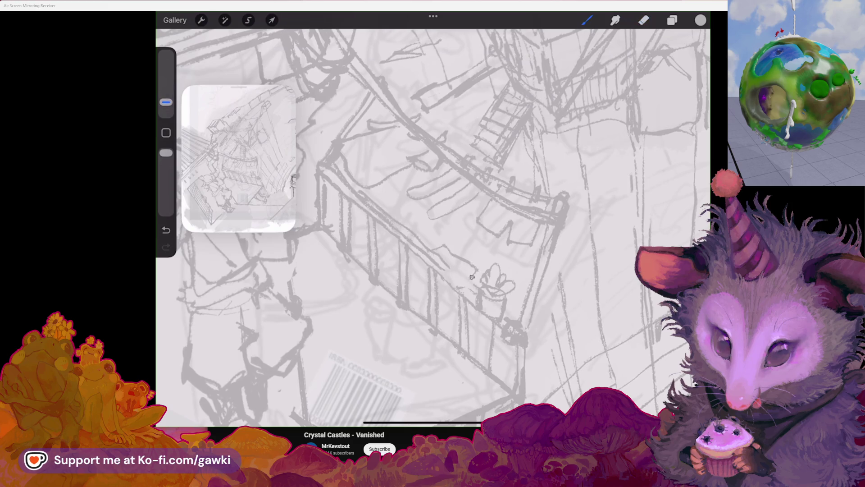
drag(443, 244, 477, 270)
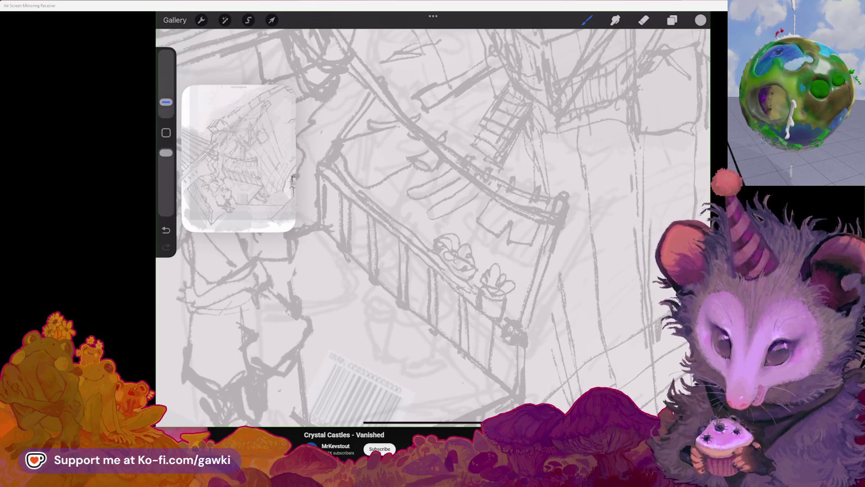
scroll(433, 228, up, 2)
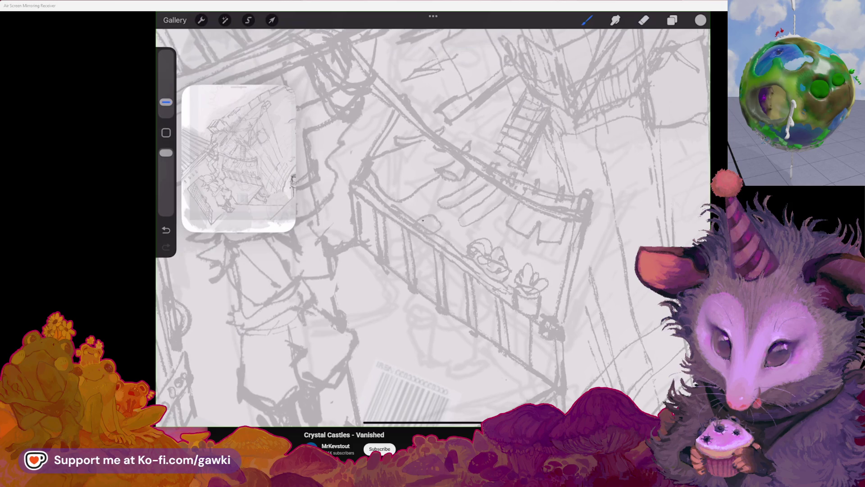
key(ctrl+z)
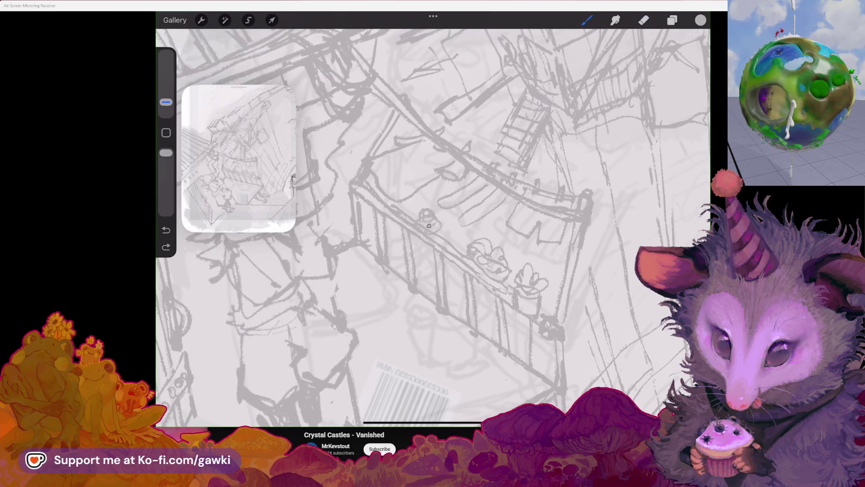
scroll(433, 228, down, 2)
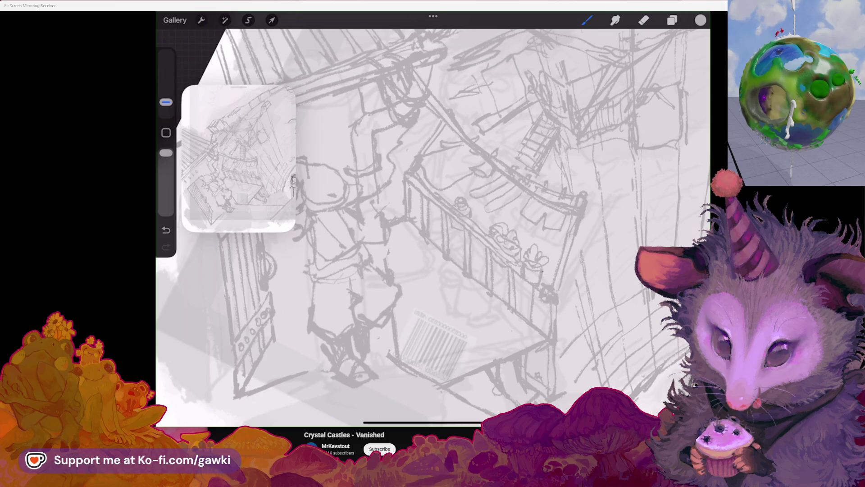
scroll(433, 220, up, 2)
scroll(432, 219, up, 2)
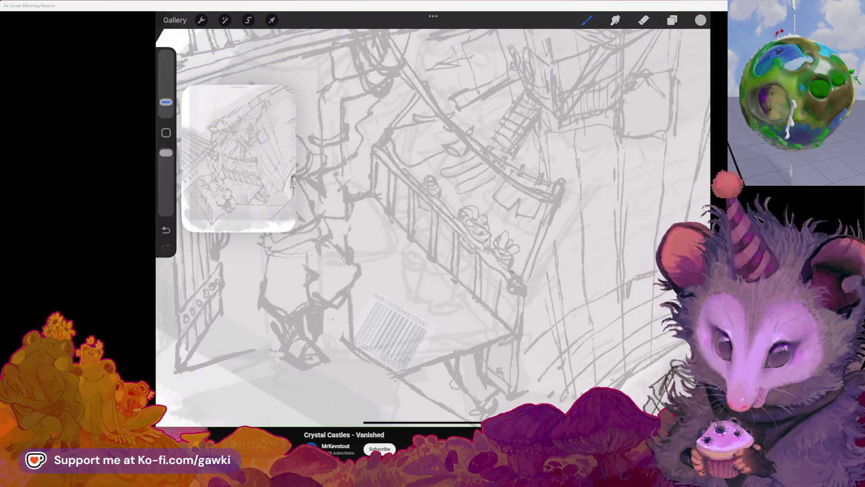
scroll(433, 219, down, 3)
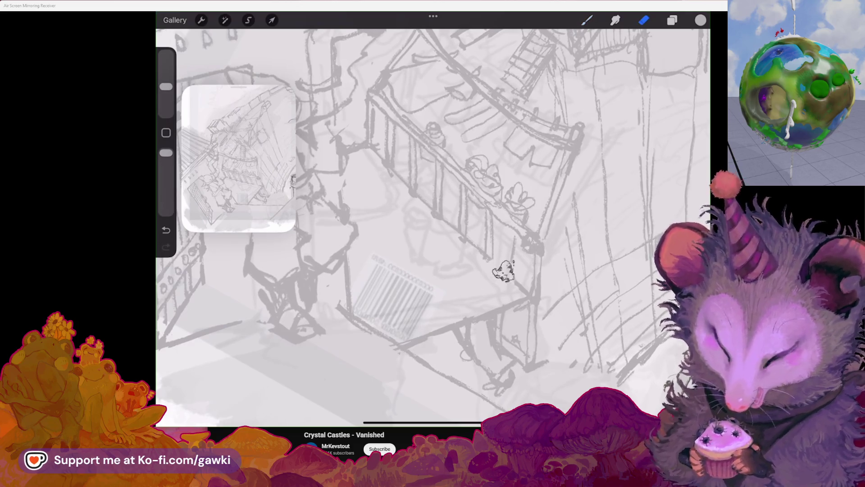
Undo a test stroke beside the railing, zoom out and switch to the eraser
drag(473, 255, 498, 286)
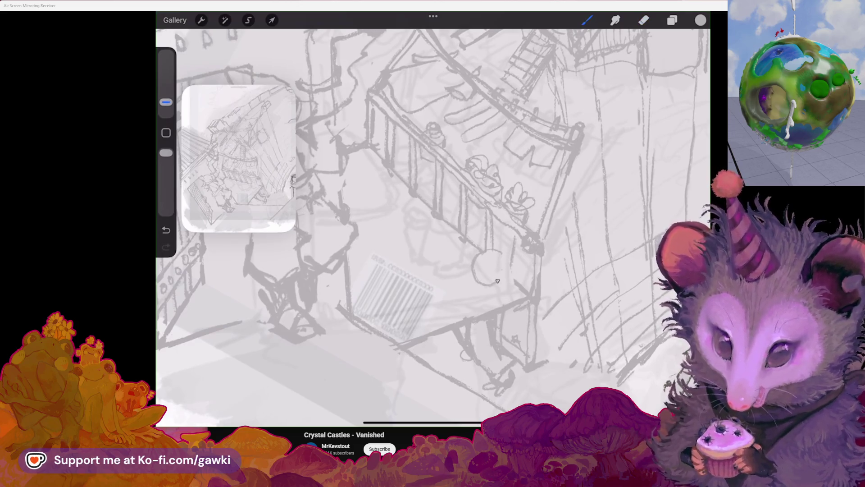
key(ctrl+z)
key(e)
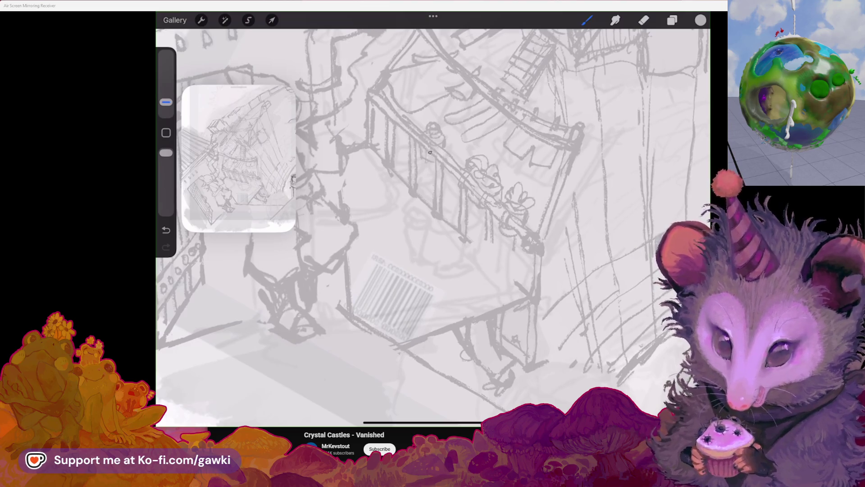
key(ctrl+z)
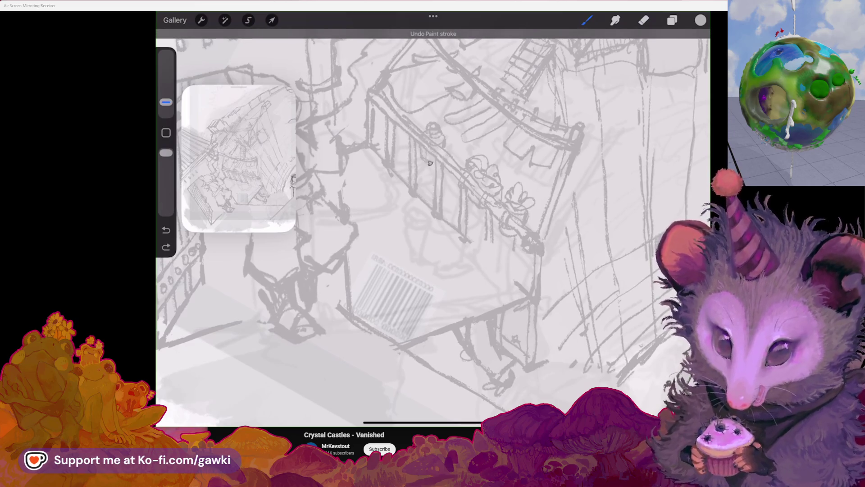
scroll(432, 231, down, 2)
drag(304, 375, 369, 393)
scroll(432, 224, up, 2)
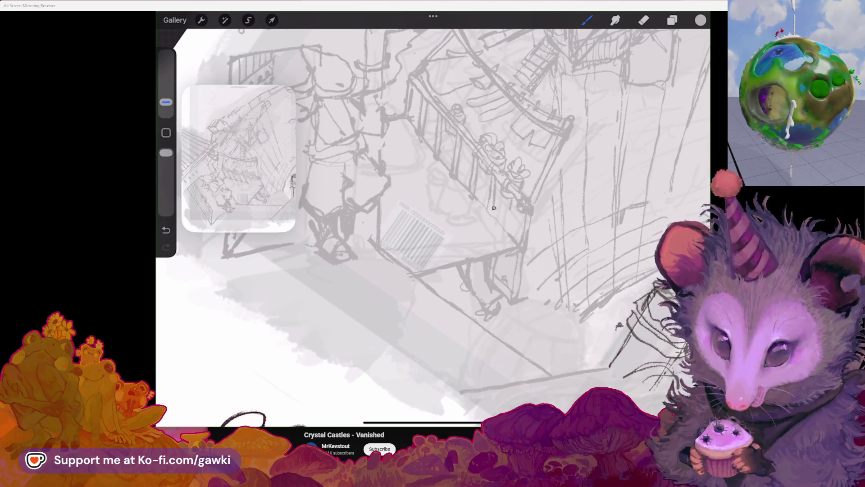
scroll(432, 223, up, 2)
key(e)
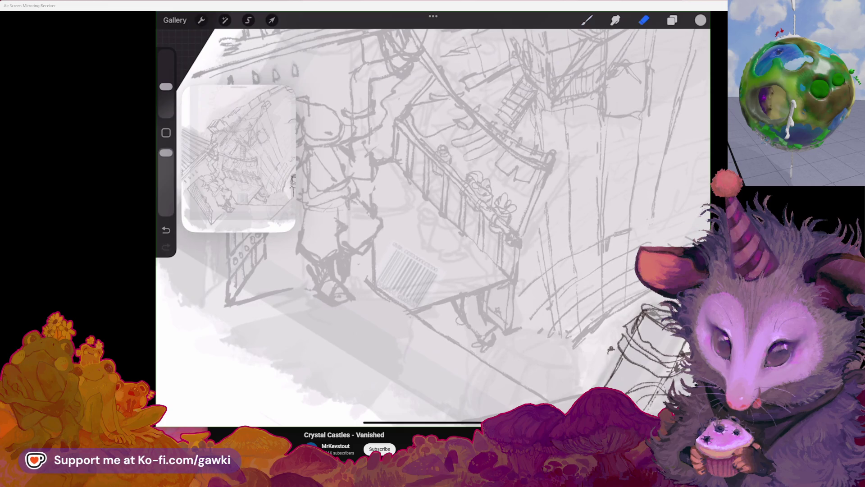
scroll(433, 223, down, 2)
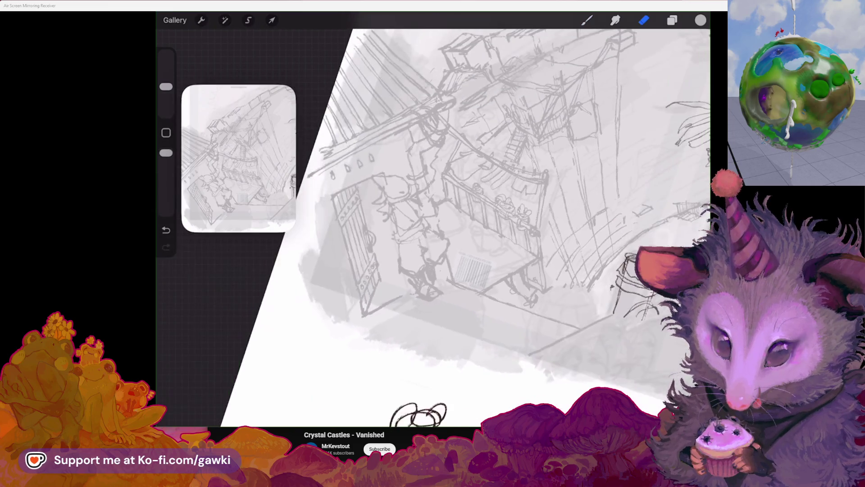
scroll(433, 224, up, 2)
scroll(433, 223, up, 2)
scroll(433, 223, up, 1)
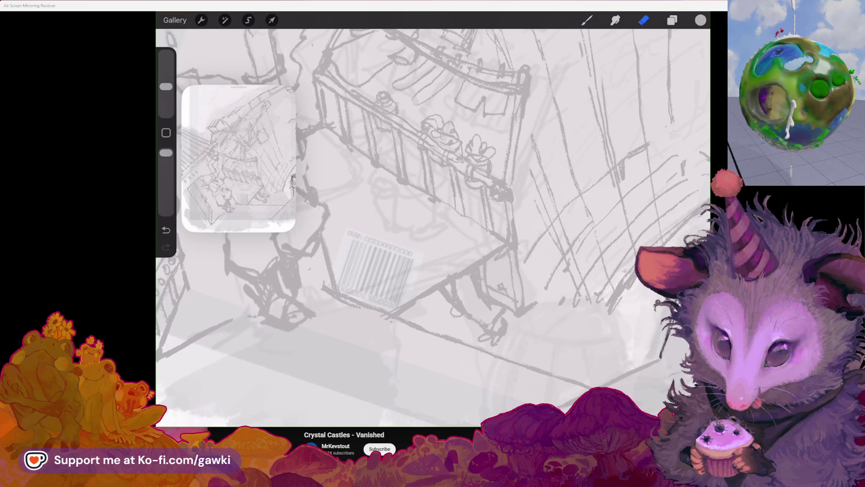
scroll(433, 219, down, 5)
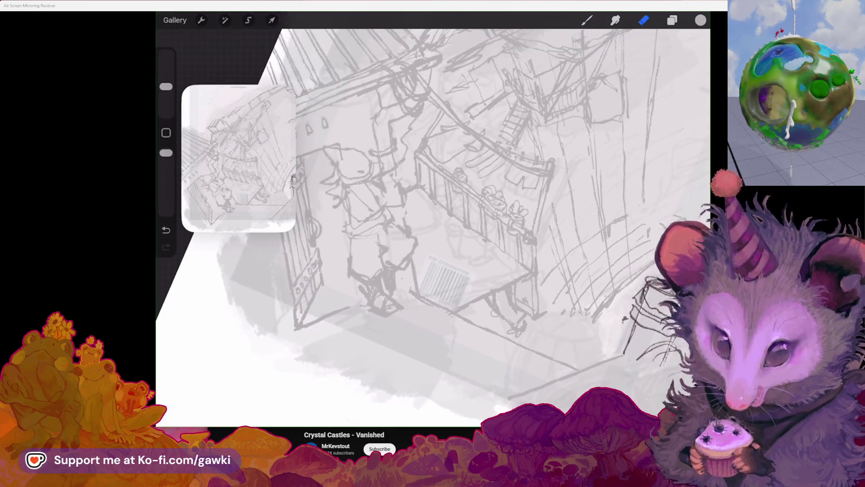
scroll(433, 227, up, 2)
scroll(433, 227, up, 2)
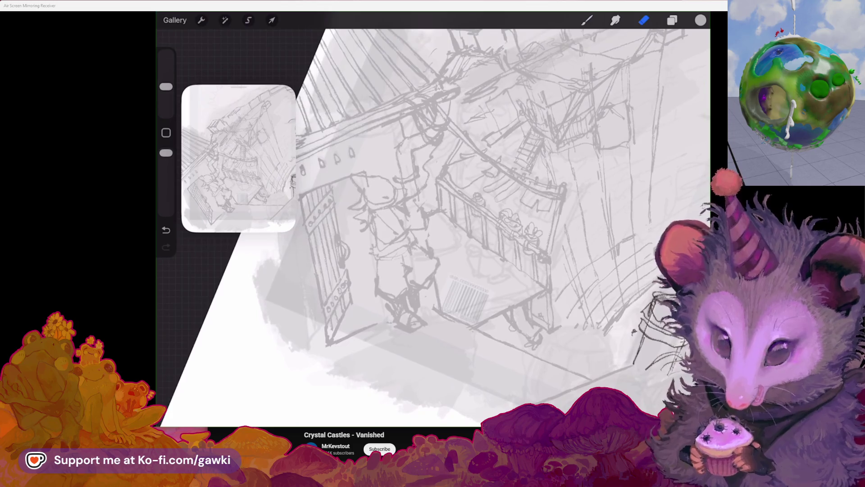
scroll(432, 227, up, 2)
scroll(433, 227, up, 2)
scroll(432, 227, up, 1)
scroll(432, 227, up, 2)
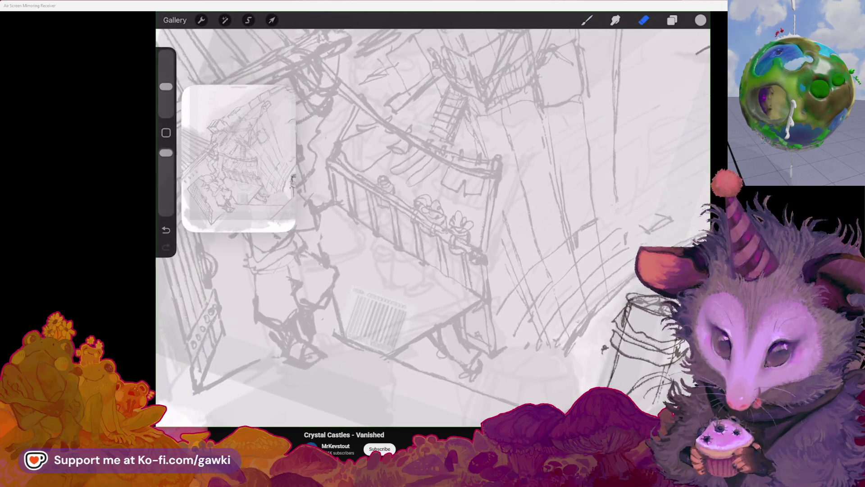
scroll(433, 227, up, 2)
scroll(433, 227, up, 2)
scroll(433, 227, up, 2)
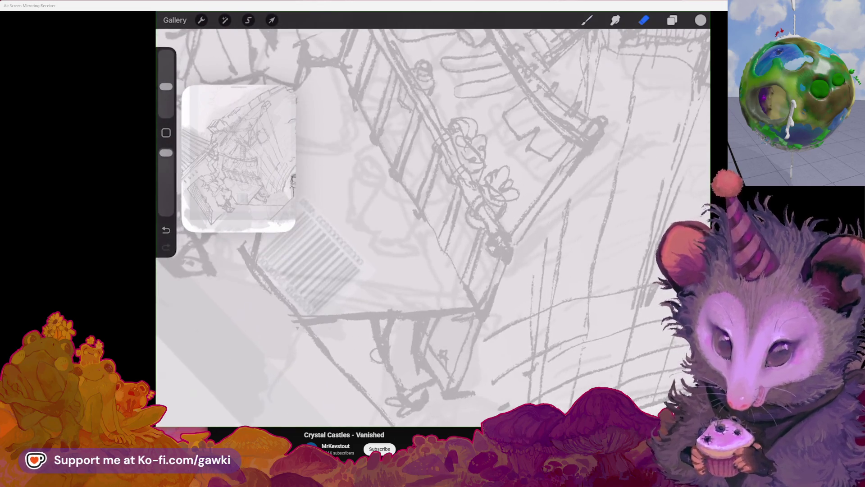
Switch back from the eraser to the pencil brush after inspecting the railing
key(b)
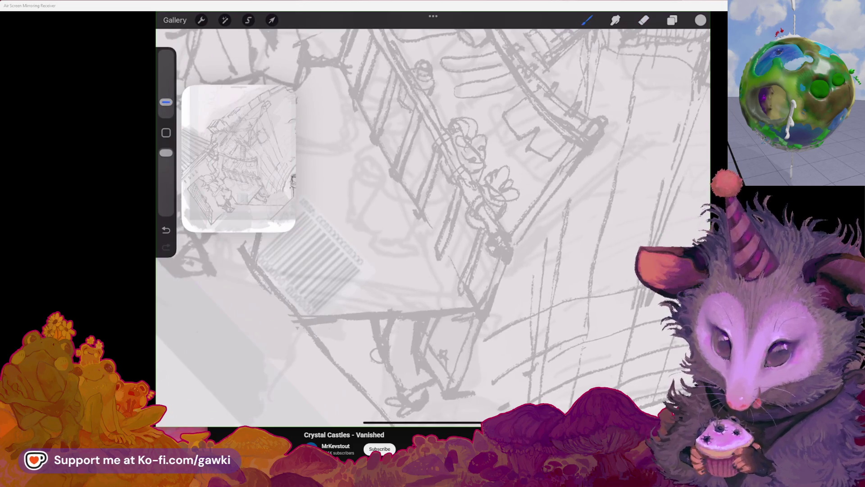
Add short pencil strokes along the balcony railing
drag(459, 278, 476, 293)
key(b)
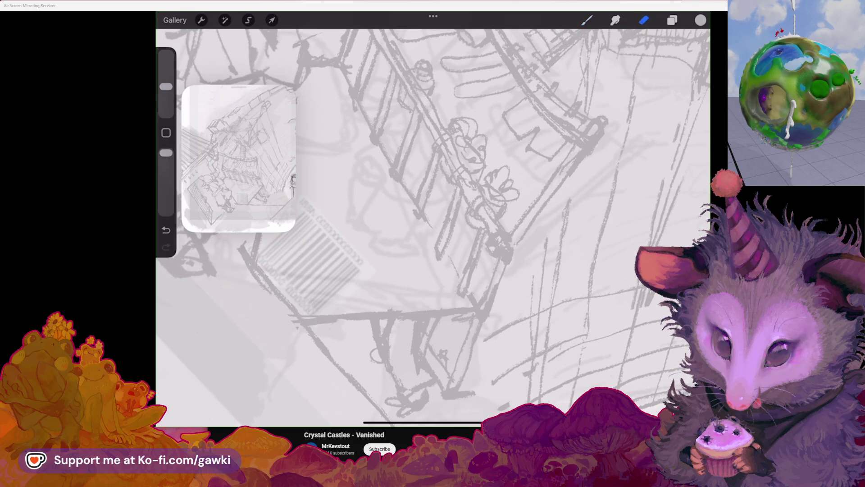
key(b)
drag(431, 172, 411, 227)
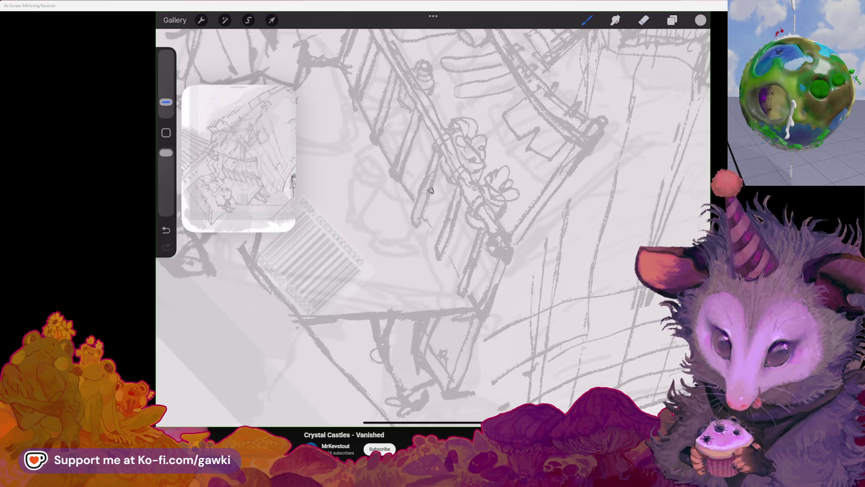
Lightly erase the strokes near the top of the railing
key(e)
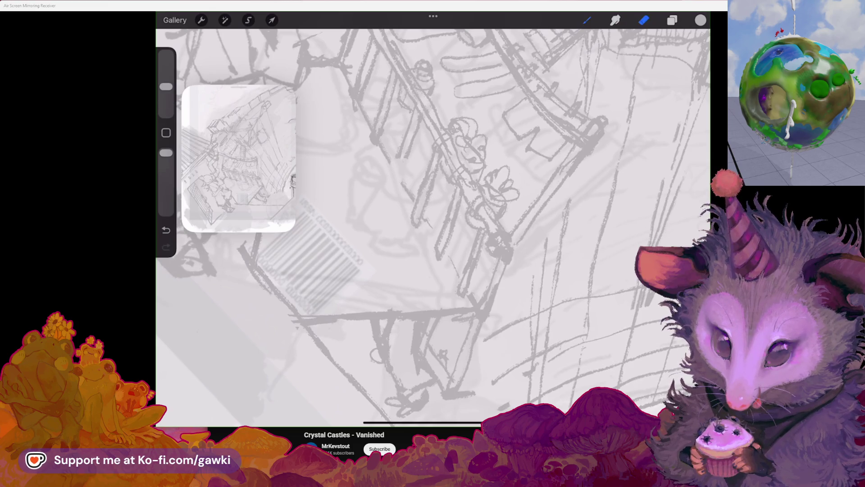
key(e)
scroll(432, 227, up, 3)
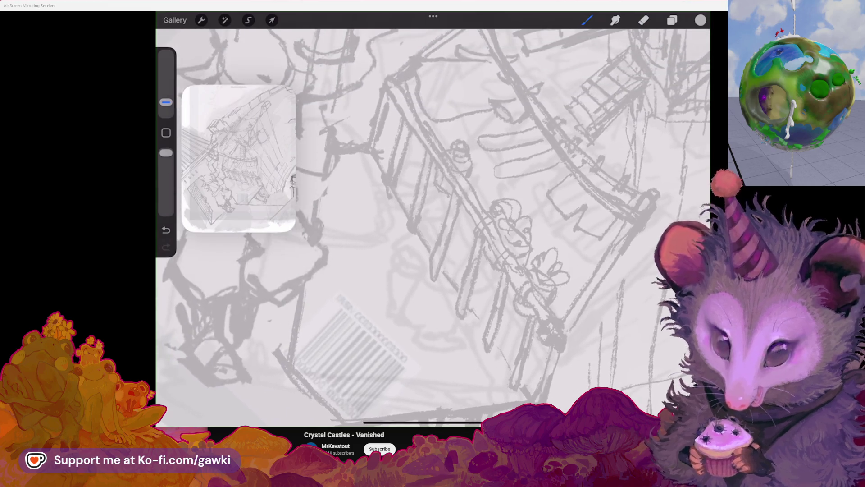
key(b)
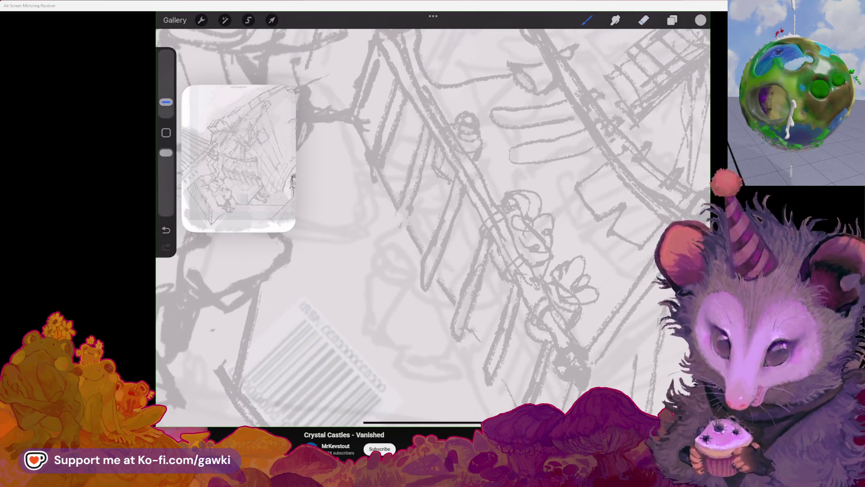
key(e)
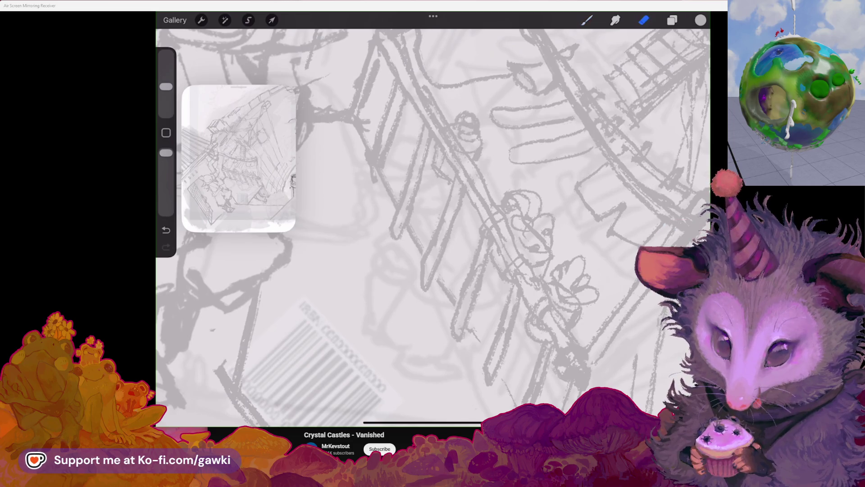
drag(393, 131, 372, 179)
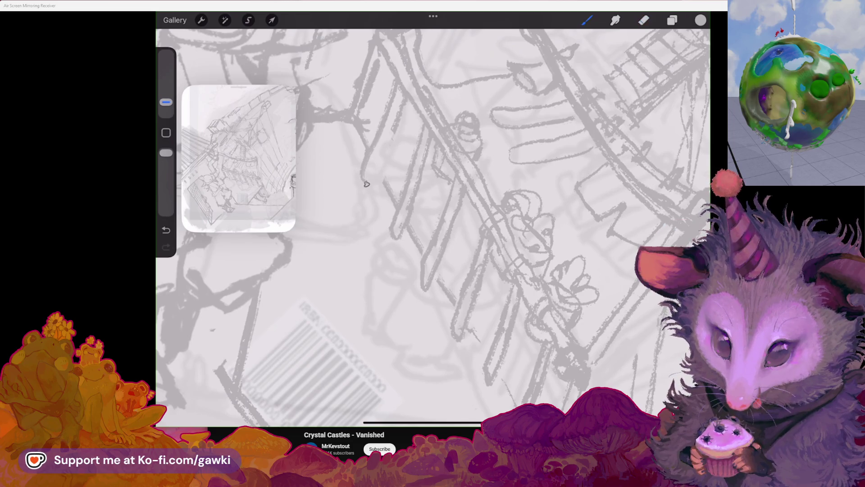
scroll(433, 228, down, 3)
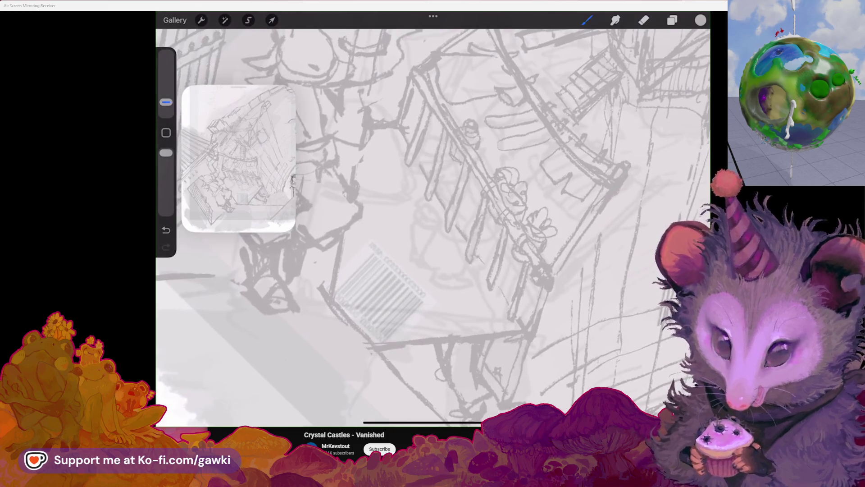
scroll(433, 227, up, 2)
Reposition the view and add small pencil marks near the doorway figure
mouse_move(433, 223)
mouse_down()
mouse_move(398, 220)
mouse_move(429, 234)
mouse_move(420, 257)
mouse_up()
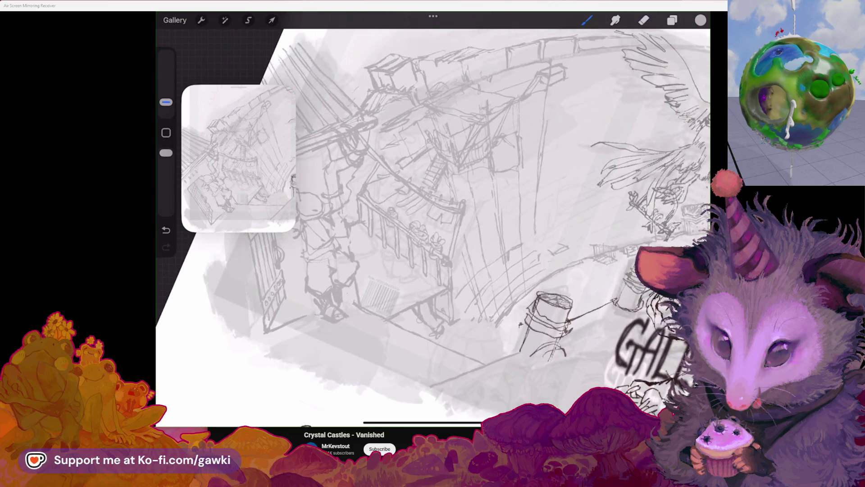
drag(433, 223, 484, 227)
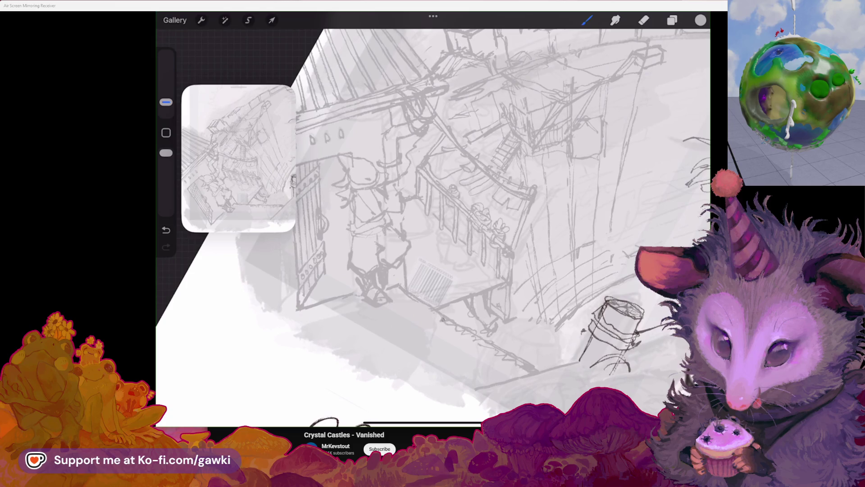
drag(433, 223, 462, 298)
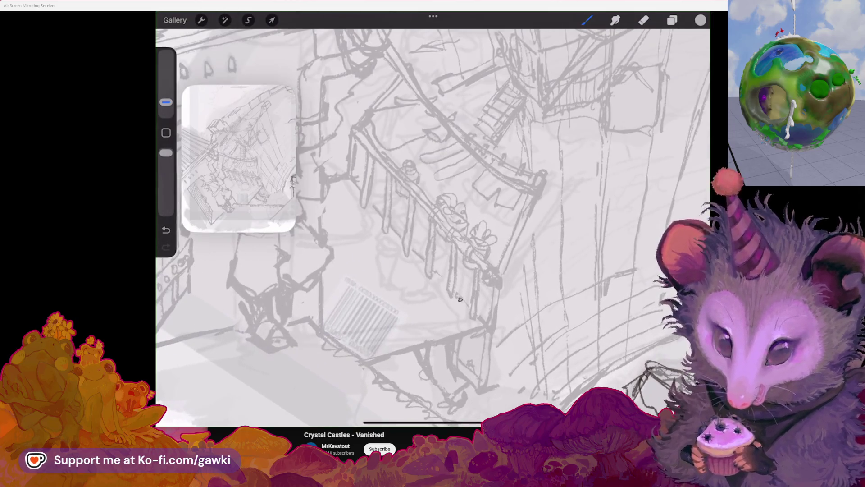
mouse_move(454, 210)
mouse_down()
mouse_move(432, 229)
mouse_move(487, 189)
mouse_up()
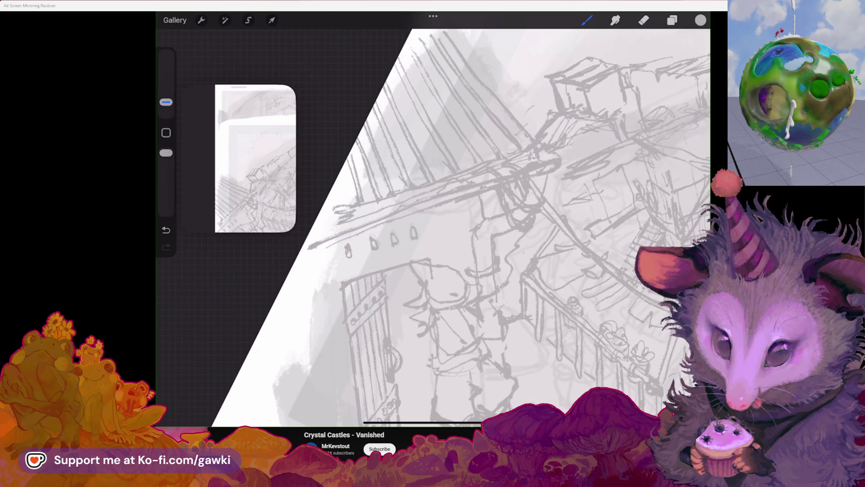
mouse_move(351, 227)
mouse_down()
mouse_move(366, 221)
mouse_move(335, 231)
mouse_up()
scroll(433, 223, down, 2)
scroll(433, 223, down, 2)
scroll(433, 223, down, 2)
scroll(433, 223, down, 2)
scroll(453, 230, up, 1)
scroll(453, 230, up, 2)
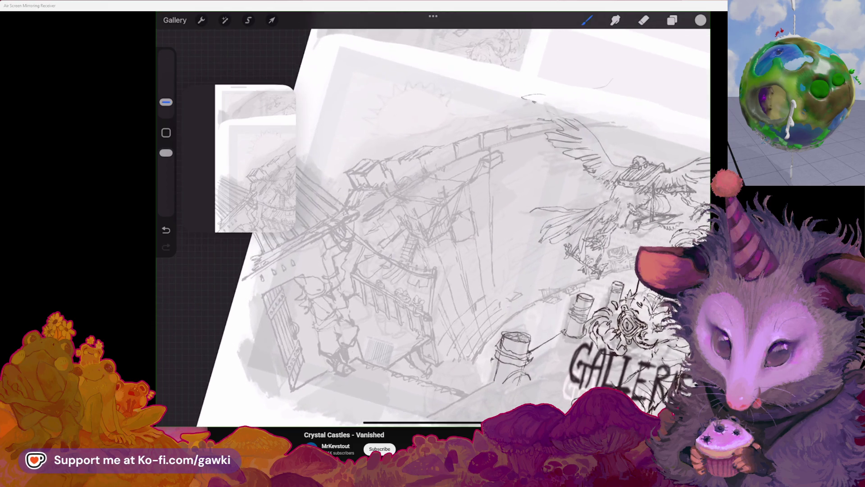
scroll(446, 230, up, 2)
Outline the left rooftop structure with a freehand selection, then undo it
click(248, 20)
scroll(446, 230, up, 1)
scroll(446, 230, up, 1)
mouse_move(416, 163)
mouse_down()
mouse_move(388, 232)
mouse_move(466, 241)
mouse_up()
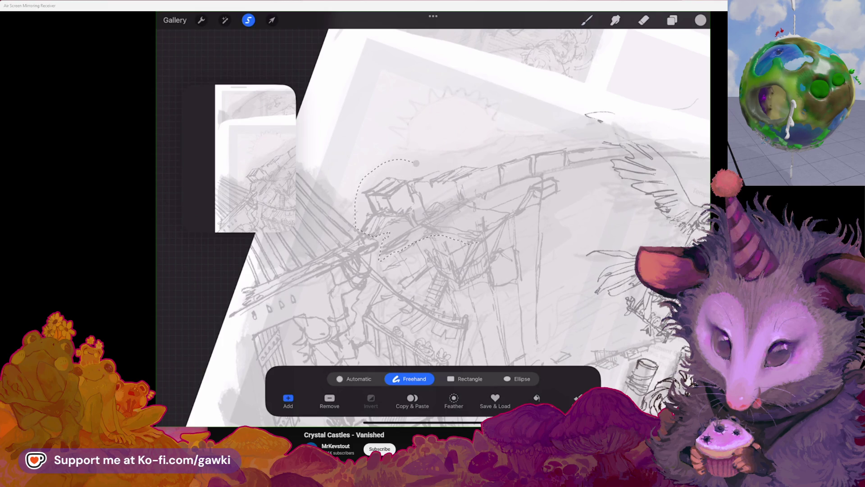
key(ctrl+z)
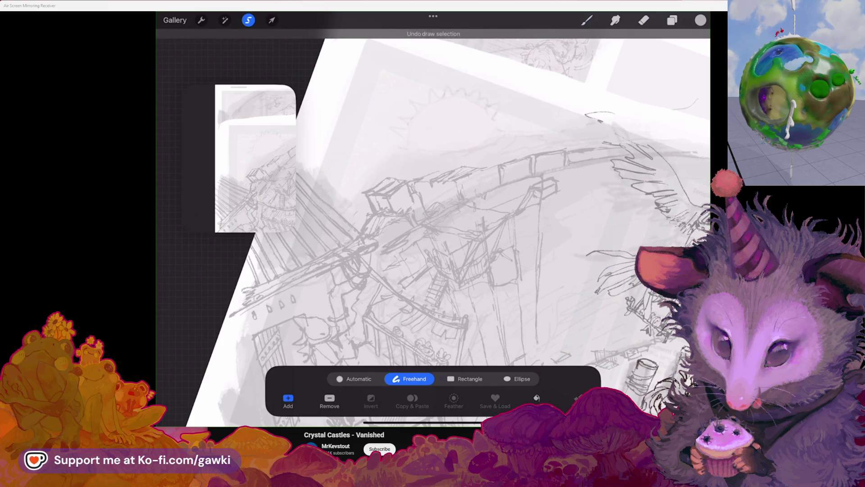
Erase stray lines in the bridge area and extend a sketch line down-left
key(e)
mouse_move(369, 203)
mouse_down()
mouse_move(397, 180)
mouse_move(375, 211)
mouse_move(396, 188)
mouse_move(413, 193)
mouse_move(443, 177)
mouse_up()
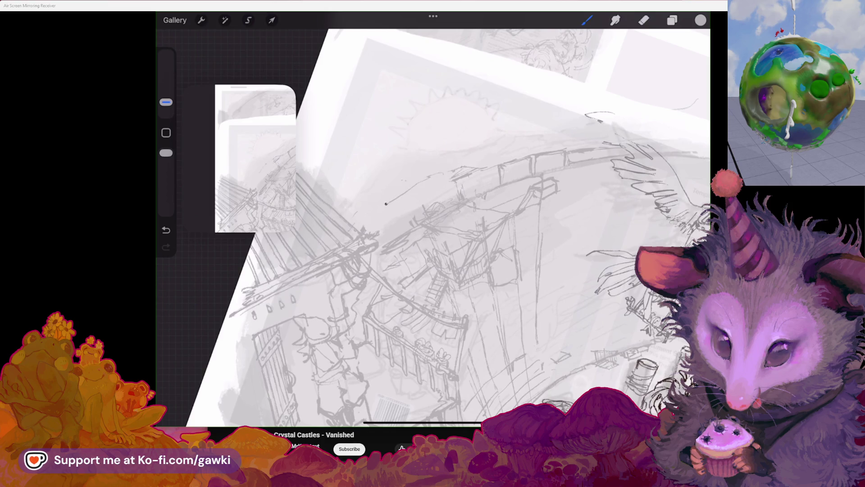
drag(390, 200, 360, 215)
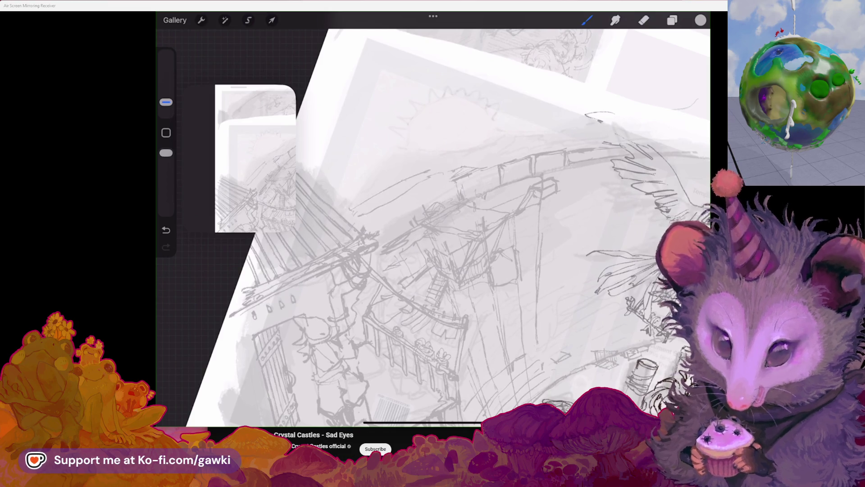
Sketch a rooftop edge running up-right in the upper left, undoing a stray mark
drag(433, 223, 473, 257)
drag(486, 324, 547, 297)
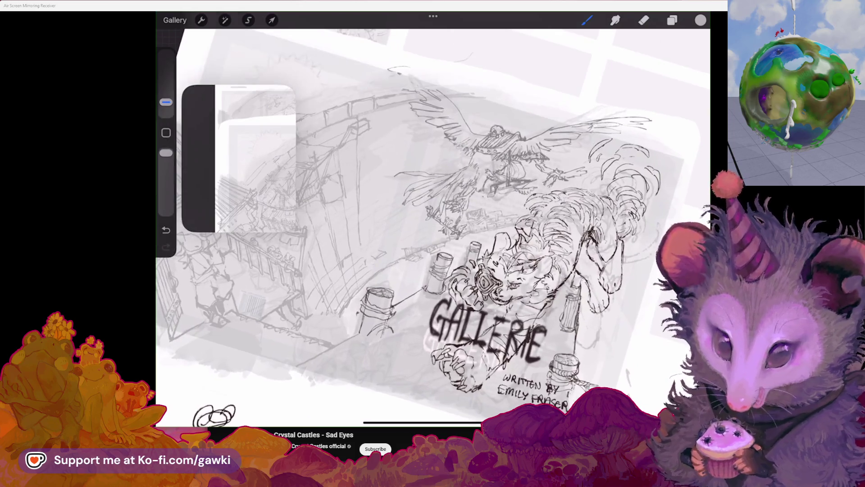
scroll(486, 231, up, 5)
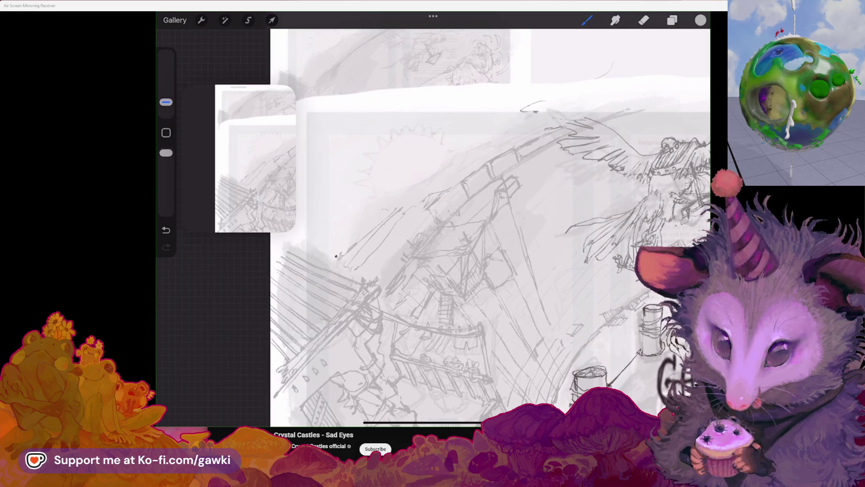
mouse_move(330, 251)
mouse_down()
mouse_move(387, 194)
mouse_move(404, 209)
mouse_up()
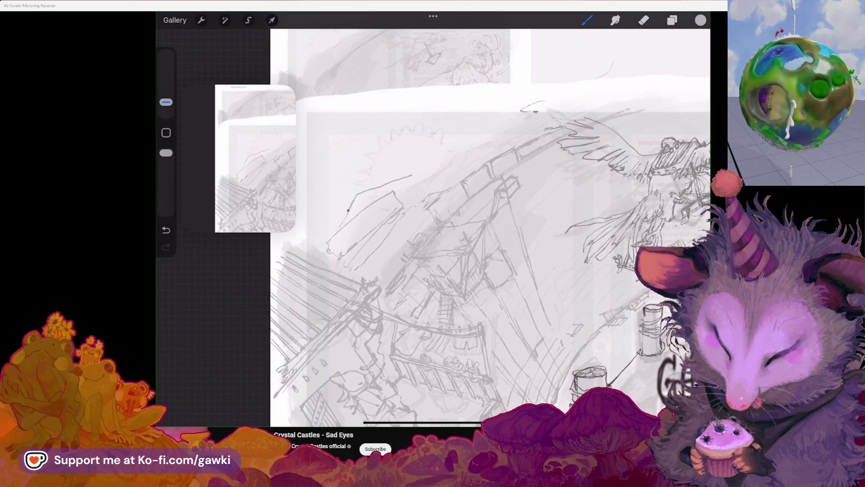
drag(410, 176, 507, 133)
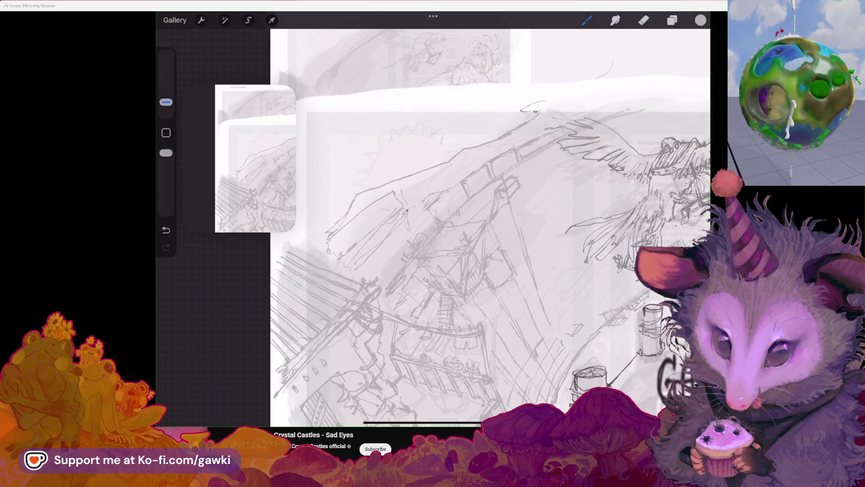
drag(473, 223, 446, 250)
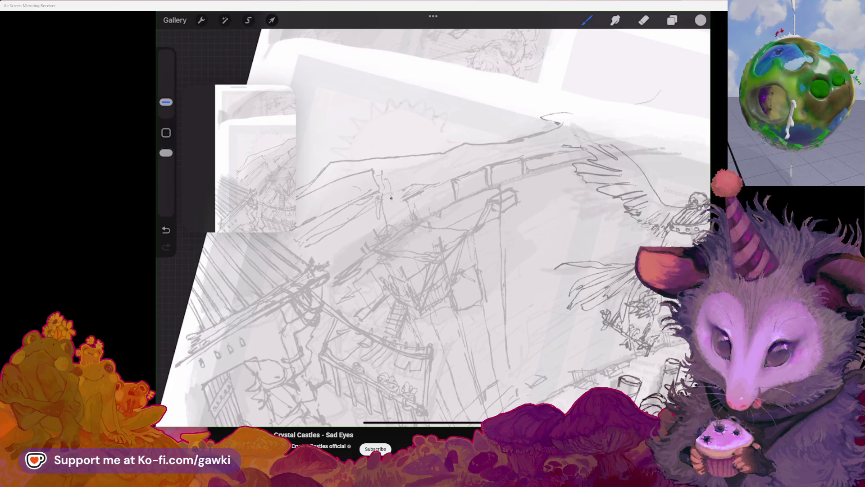
key(ctrl+z)
Erase part of the rooftop and redraw two upright strokes for the new structure
click(644, 20)
mouse_move(382, 166)
mouse_down()
mouse_move(369, 219)
mouse_move(392, 216)
mouse_up()
click(587, 20)
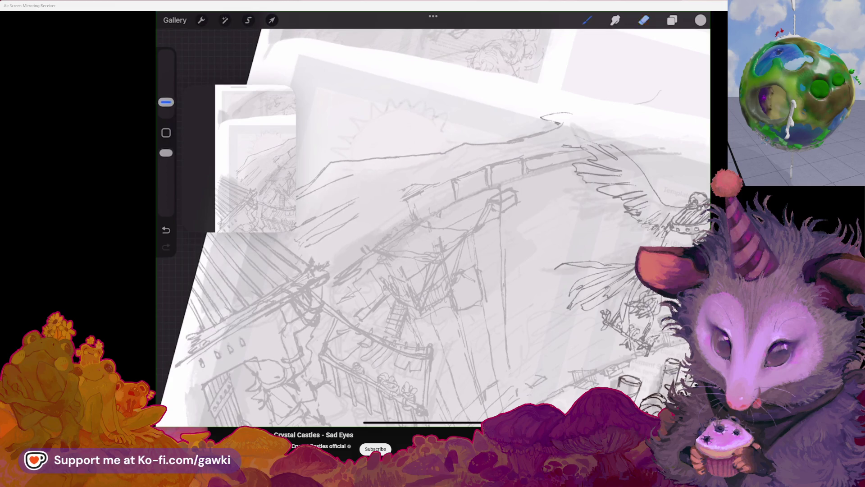
drag(353, 196, 368, 246)
drag(351, 177, 367, 237)
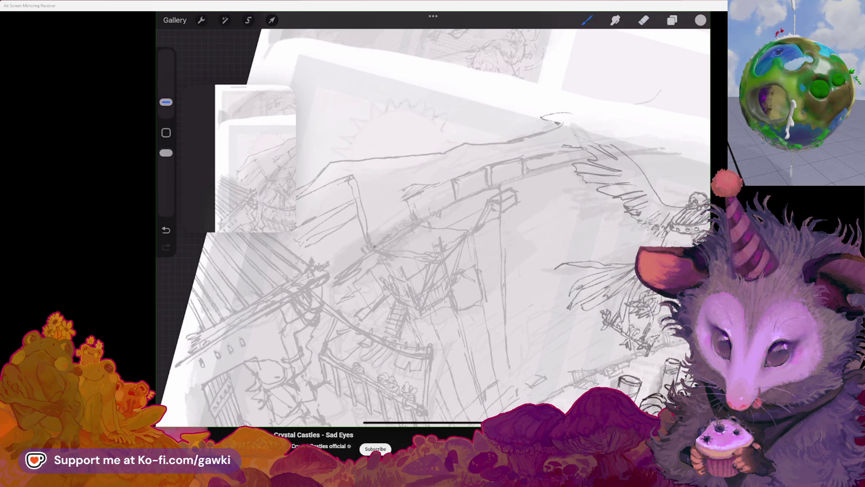
click(383, 201)
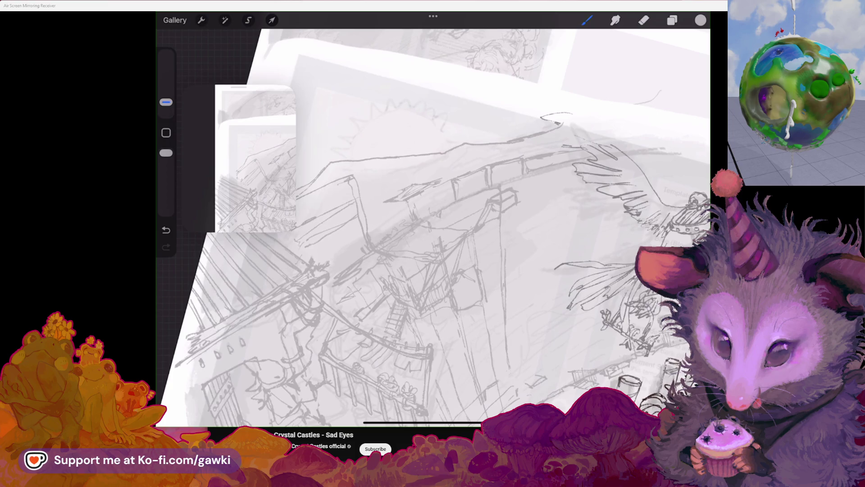
key(e)
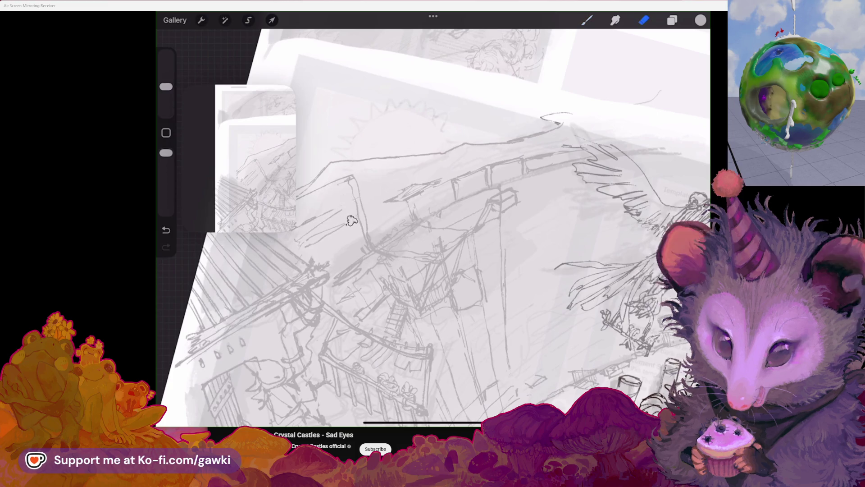
scroll(304, 228, up, 2)
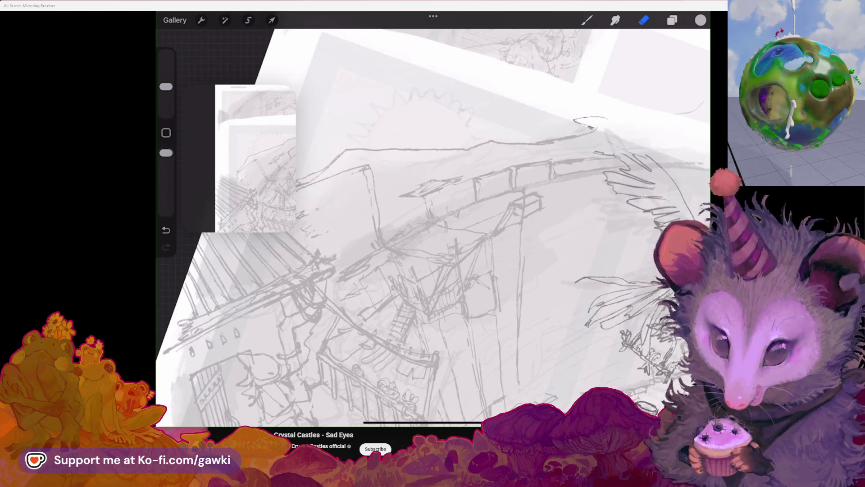
scroll(433, 224, up, 3)
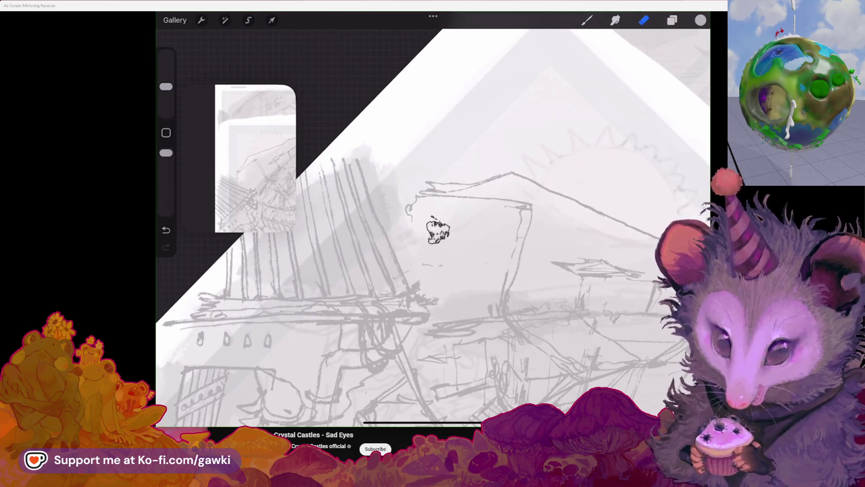
scroll(438, 228, up, 2)
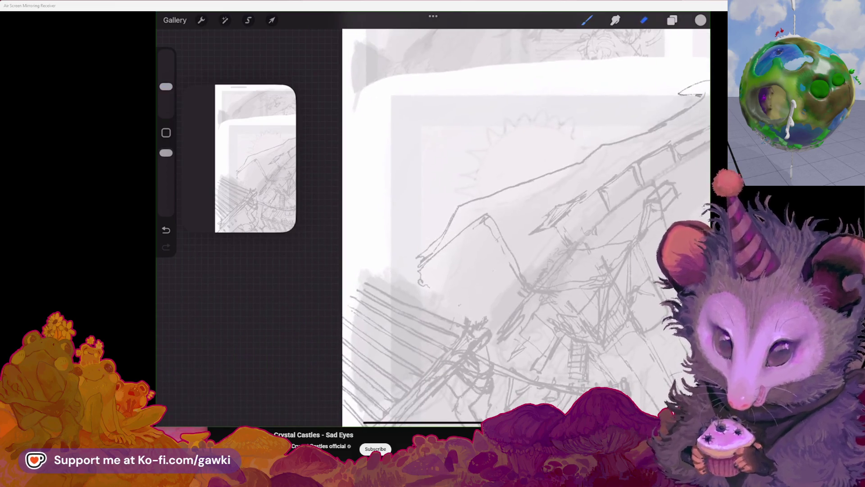
Erase rooftop strokes and try new edge lines, undoing the attempts that miss
drag(462, 232, 417, 280)
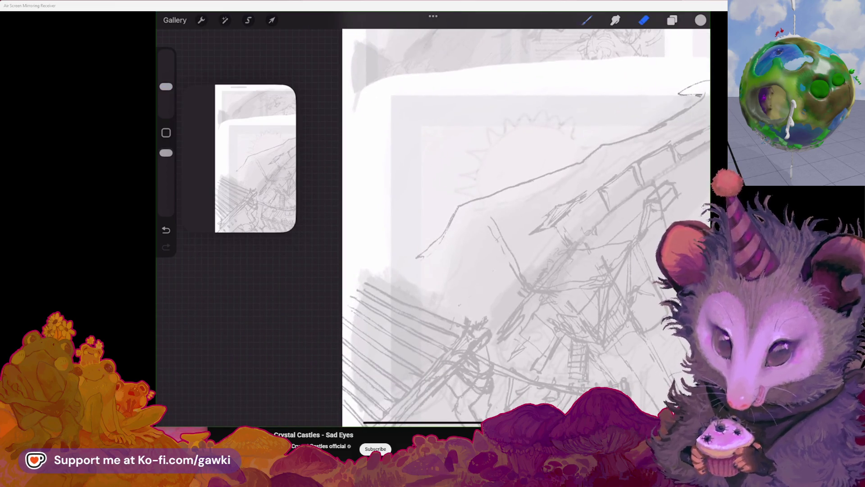
key(b)
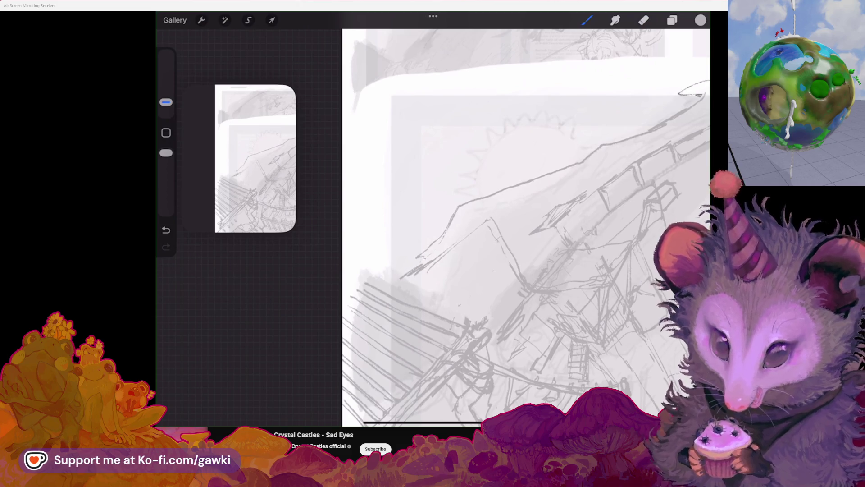
key(ctrl+z)
drag(487, 216, 449, 244)
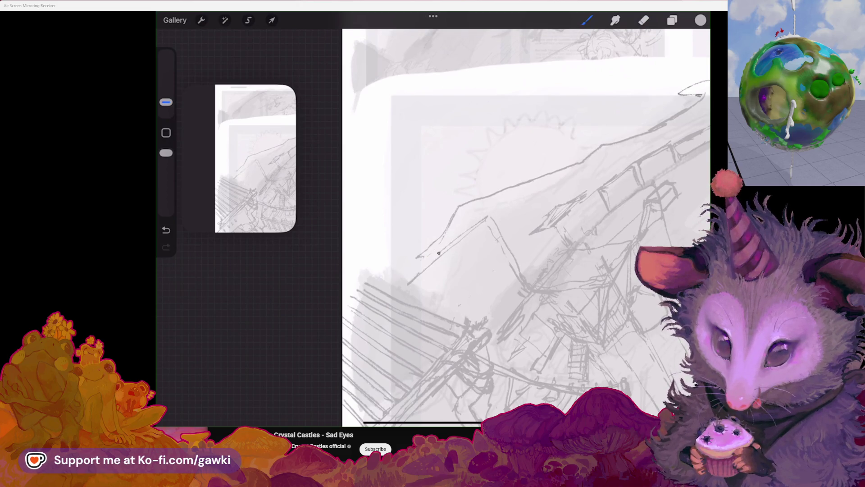
drag(527, 230, 473, 257)
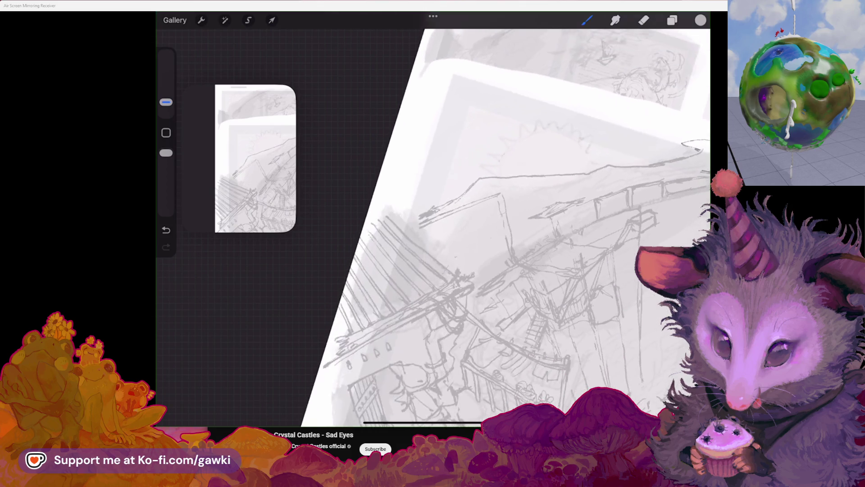
key(ctrl+z)
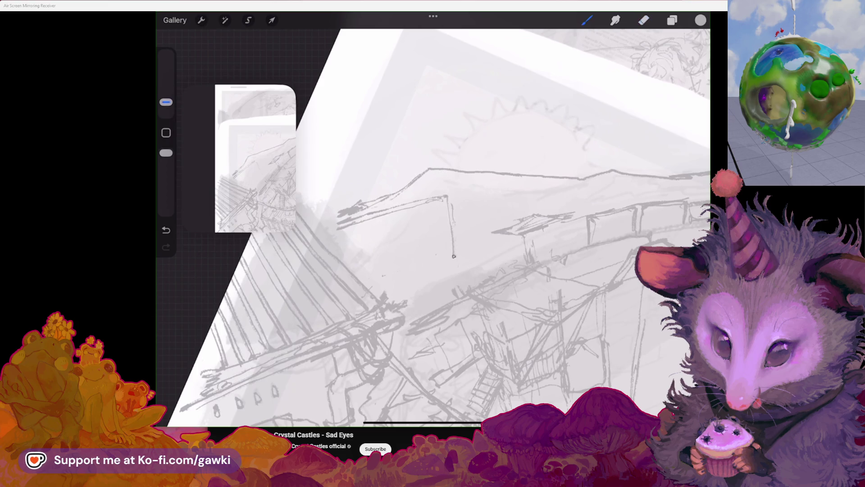
mouse_move(452, 217)
mouse_down()
mouse_move(487, 203)
mouse_move(440, 210)
mouse_move(366, 249)
mouse_up()
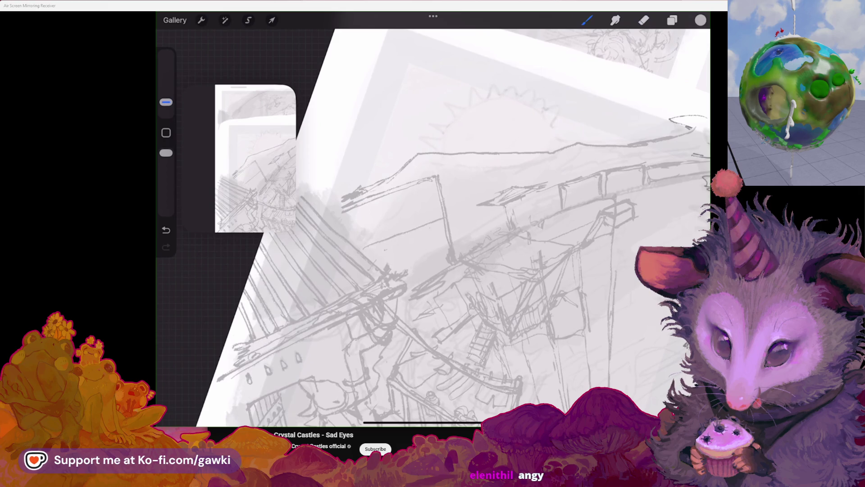
key(ctrl+z)
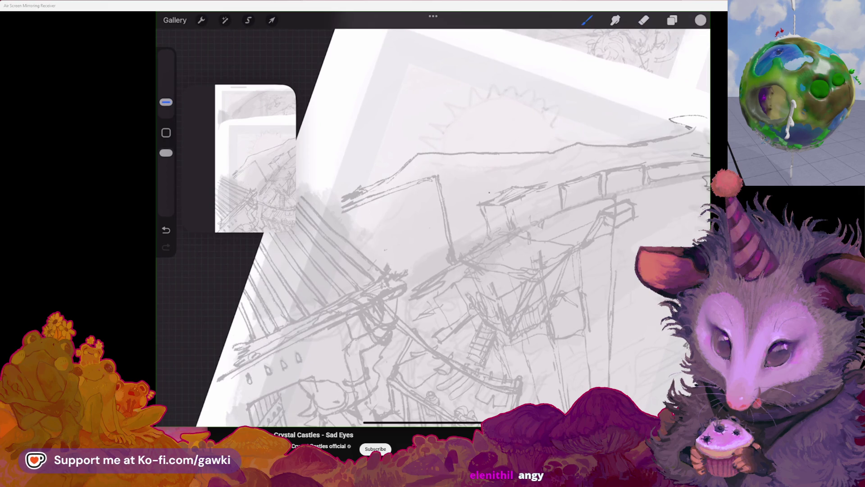
mouse_move(487, 200)
mouse_down()
mouse_move(446, 203)
mouse_move(460, 226)
mouse_move(457, 170)
mouse_up()
Redraw the boxy tower edge and its sloping roofline running down-left
click(643, 20)
click(587, 20)
key(ctrl+z)
drag(490, 162, 491, 173)
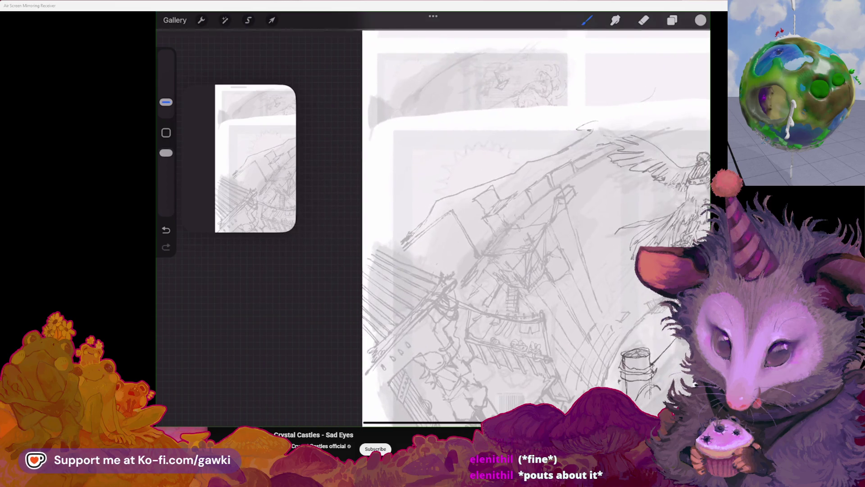
key(ctrl+z)
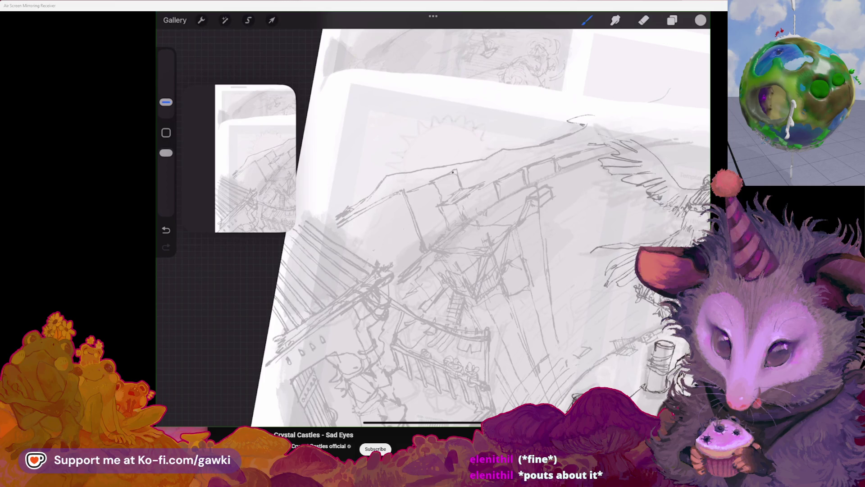
mouse_move(433, 175)
mouse_down()
mouse_move(407, 191)
mouse_move(460, 171)
mouse_up()
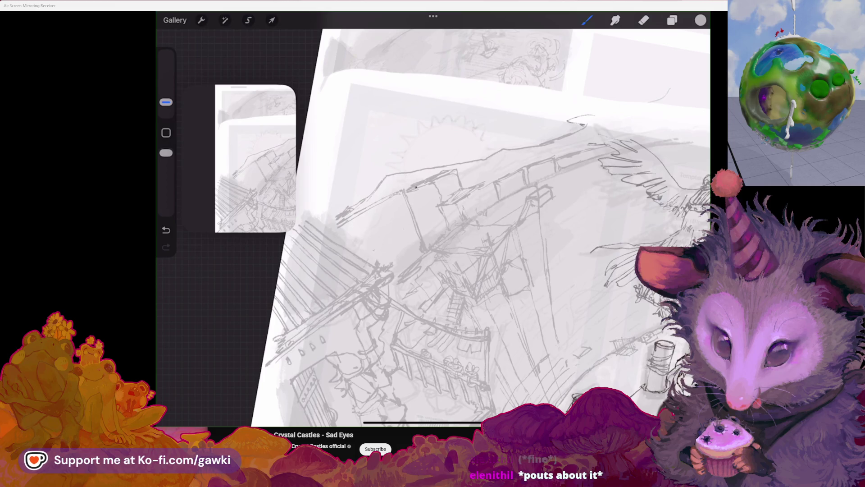
drag(406, 187, 325, 219)
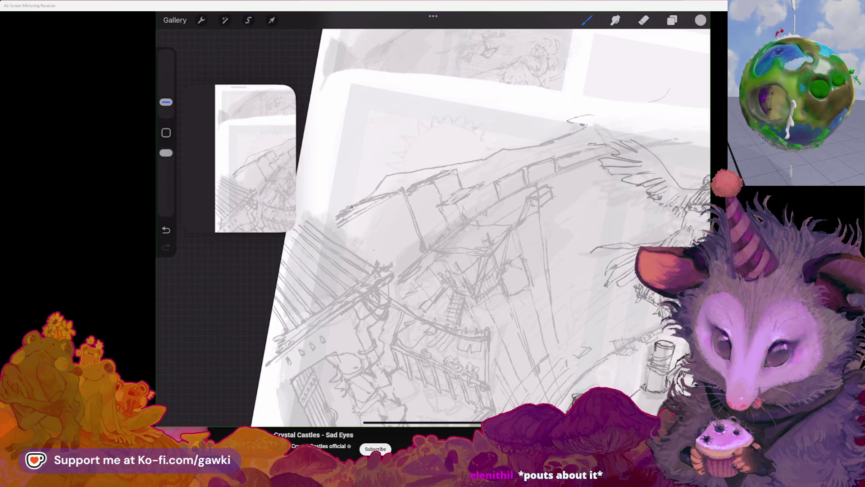
mouse_move(454, 308)
mouse_down()
mouse_move(443, 248)
mouse_move(426, 223)
mouse_up()
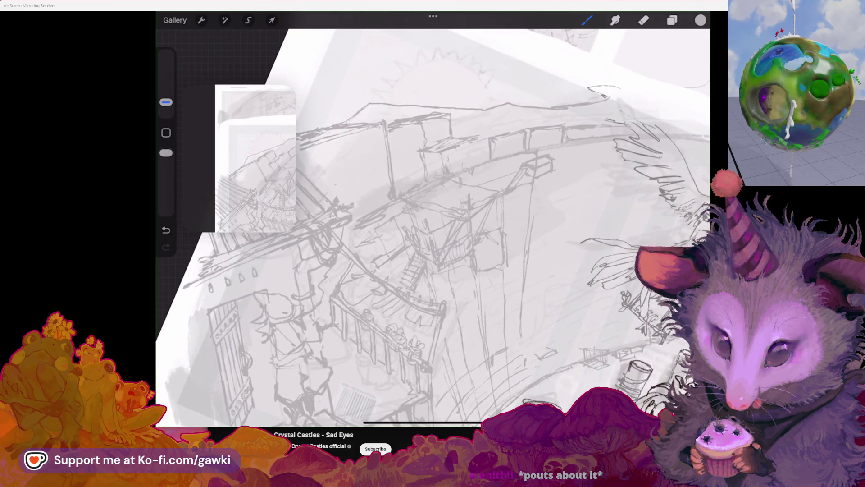
Erase a bit of the rooftop line and try a faint vertical on the chimney block
key(e)
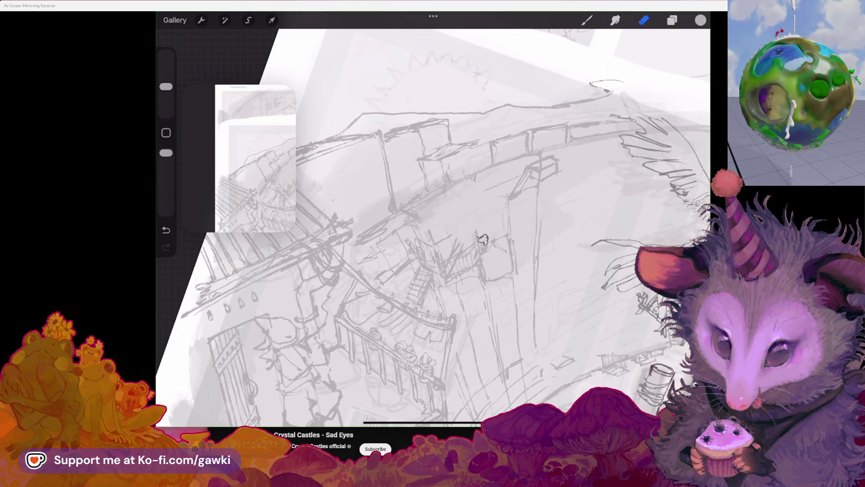
key(b)
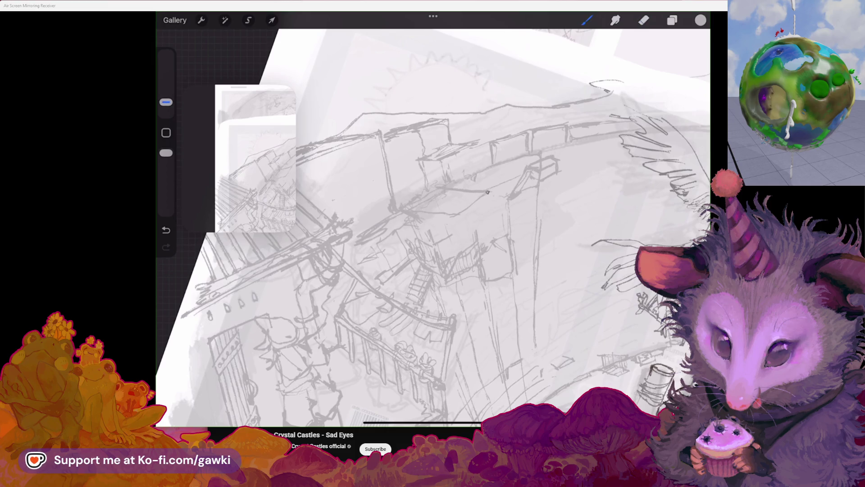
key(e)
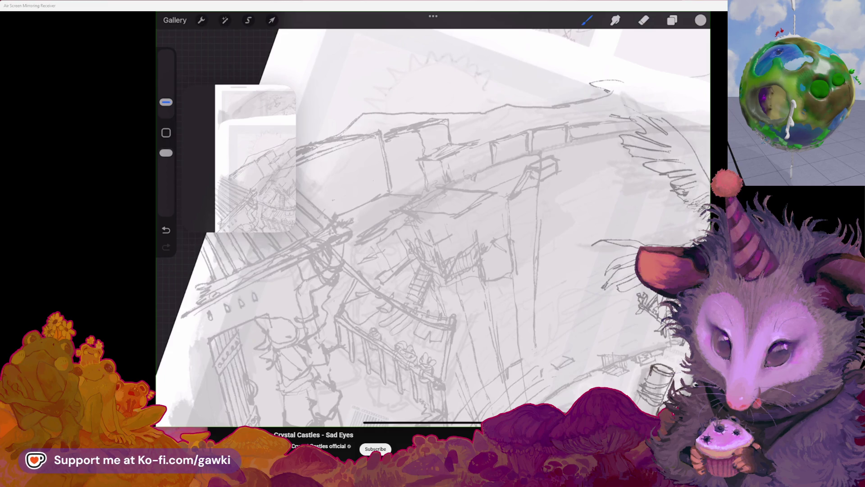
key(e)
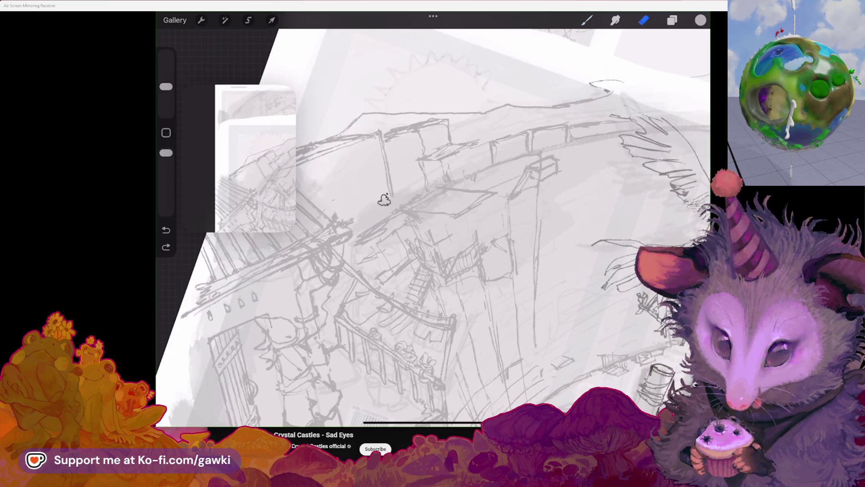
drag(373, 131, 358, 148)
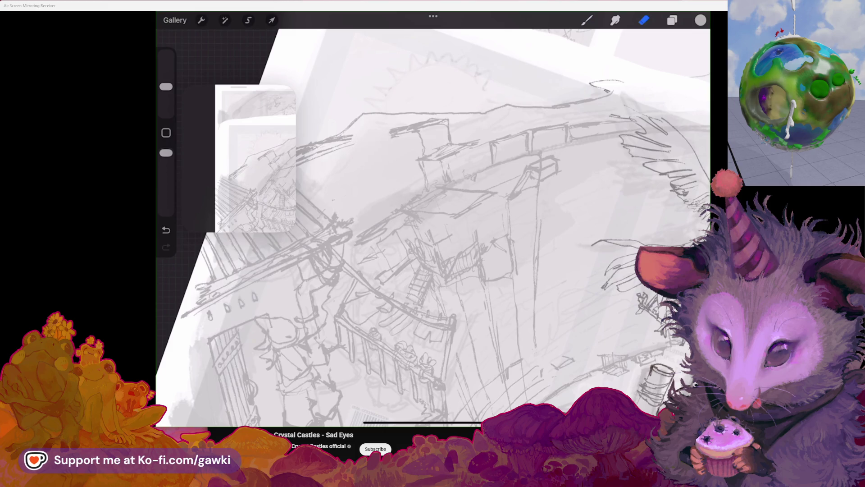
key(b)
drag(353, 138, 376, 218)
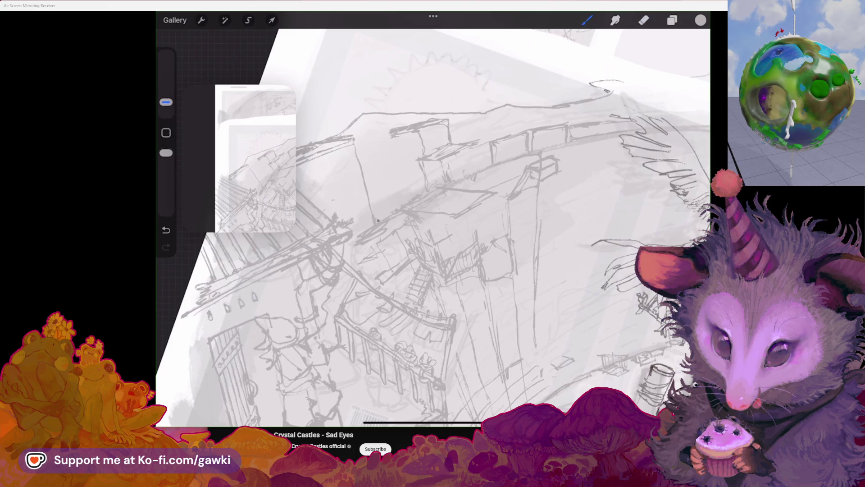
key(ctrl+z)
Reinforce the chimney block with short pencil strokes and small dark marks
key(e)
key(b)
drag(397, 165, 406, 176)
key(ctrl+z)
drag(398, 131, 406, 177)
drag(414, 187, 422, 189)
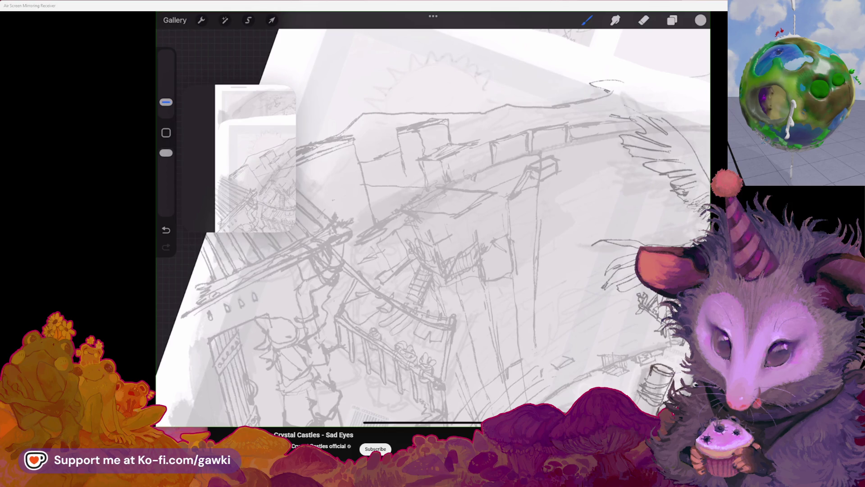
drag(374, 212, 383, 218)
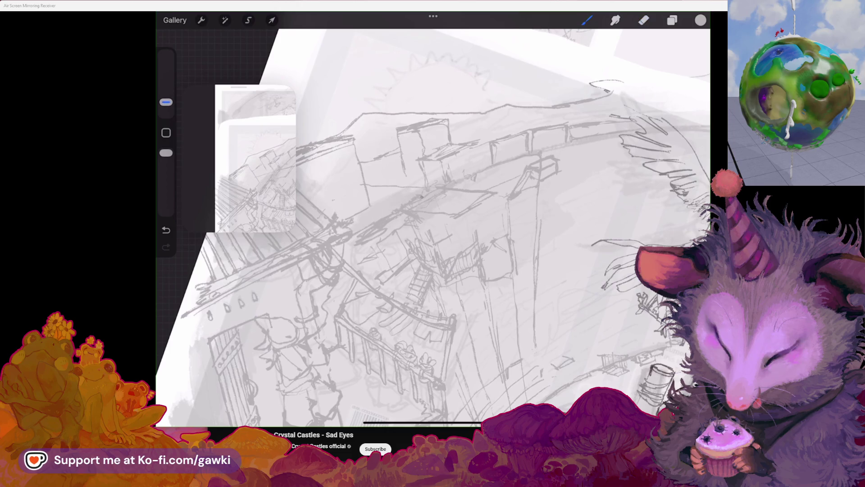
Rotate and zoom back in on the rooftop area ready for more pencil work
click(643, 19)
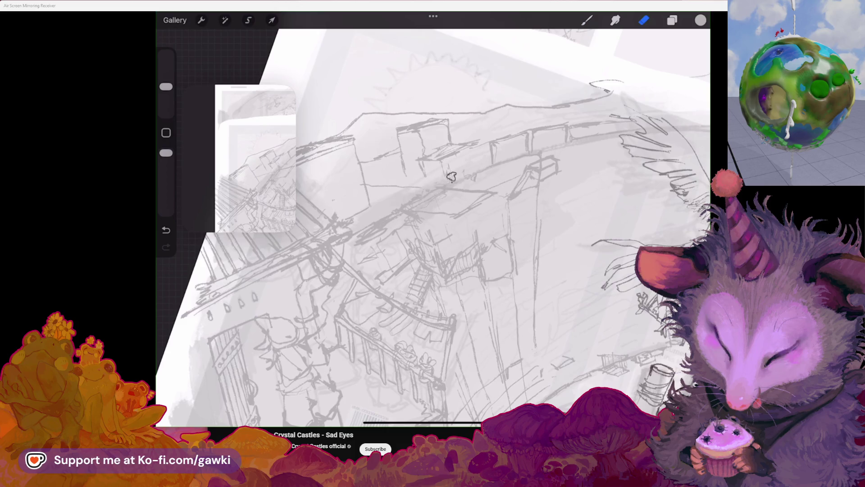
key(b)
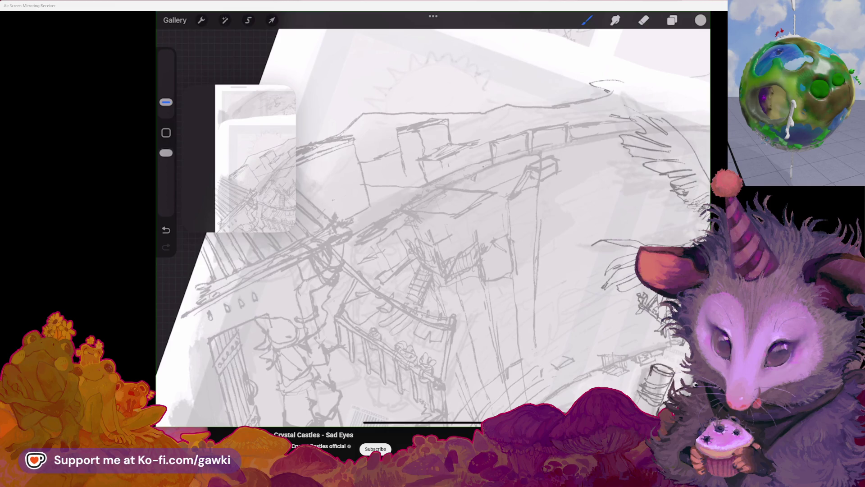
drag(433, 223, 385, 193)
mouse_move(433, 224)
mouse_down()
mouse_move(469, 243)
mouse_move(392, 190)
mouse_up()
click(587, 19)
Add small dark pencil marks on the rooftop buildings
drag(338, 237, 325, 223)
drag(393, 184, 421, 169)
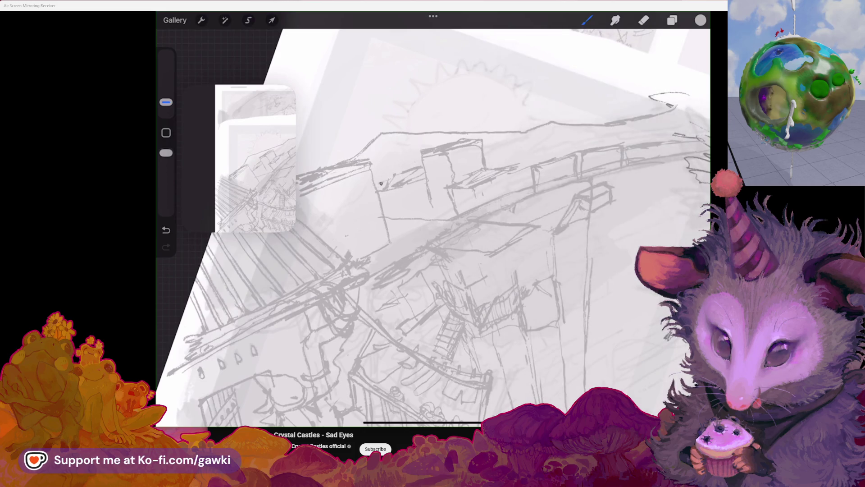
drag(403, 191, 409, 212)
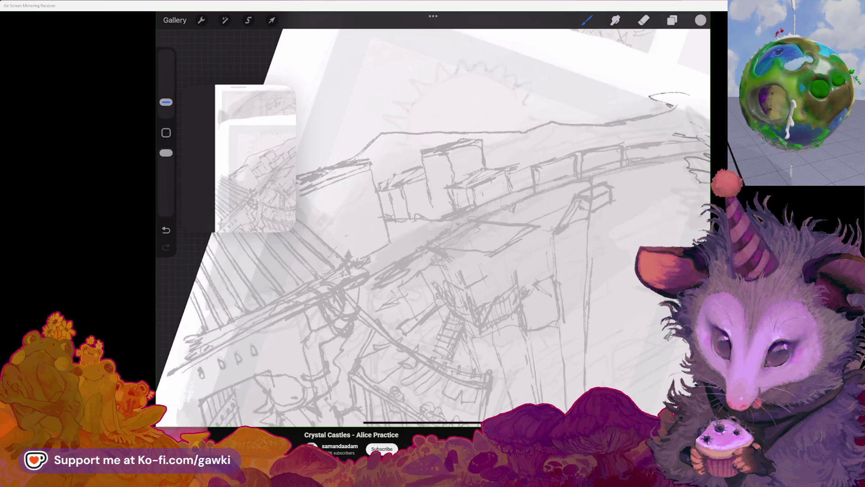
key(b)
scroll(433, 223, down, 5)
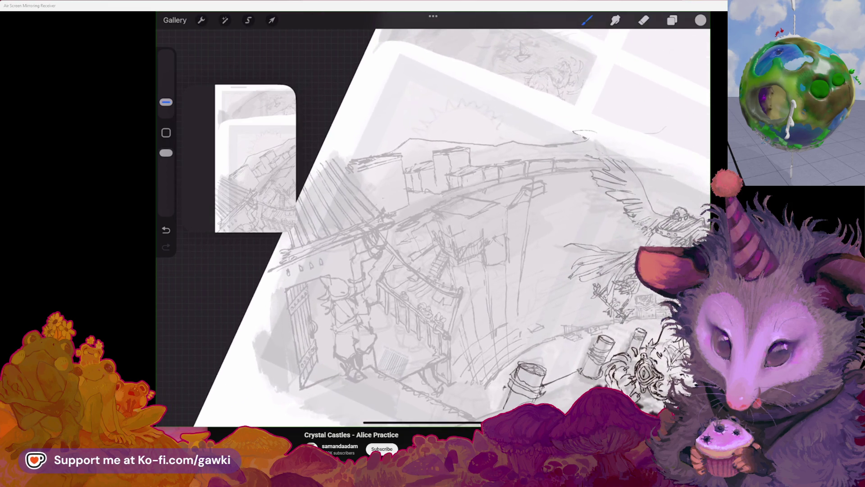
scroll(433, 223, up, 3)
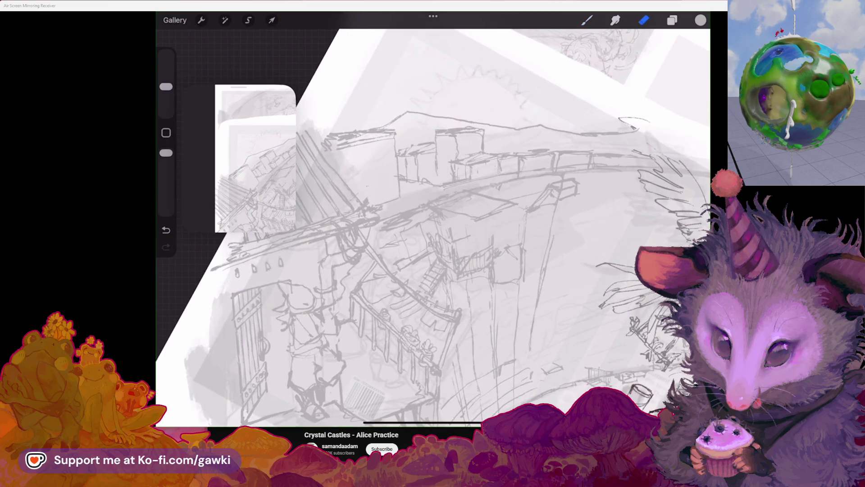
scroll(433, 223, down, 1)
scroll(432, 224, down, 3)
scroll(433, 223, down, 1)
scroll(433, 223, down, 1)
scroll(432, 223, down, 2)
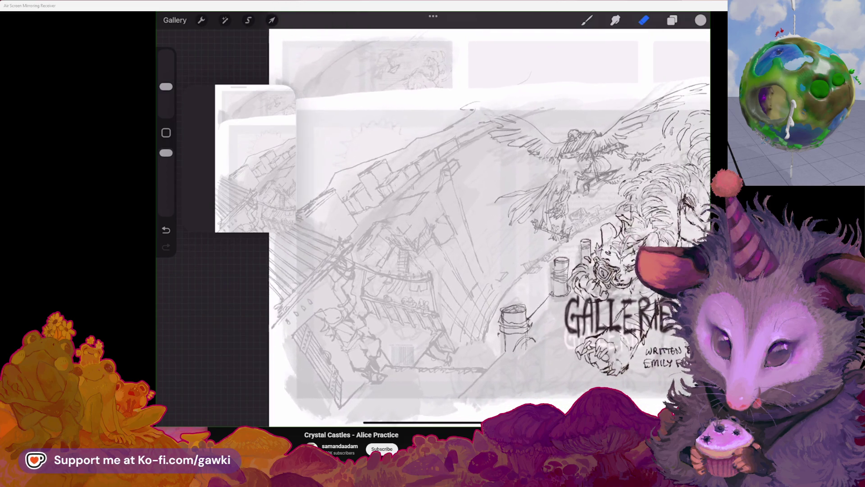
scroll(433, 223, down, 1)
scroll(432, 224, down, 2)
scroll(433, 223, down, 1)
scroll(433, 223, down, 1)
scroll(433, 223, down, 2)
scroll(433, 223, down, 1)
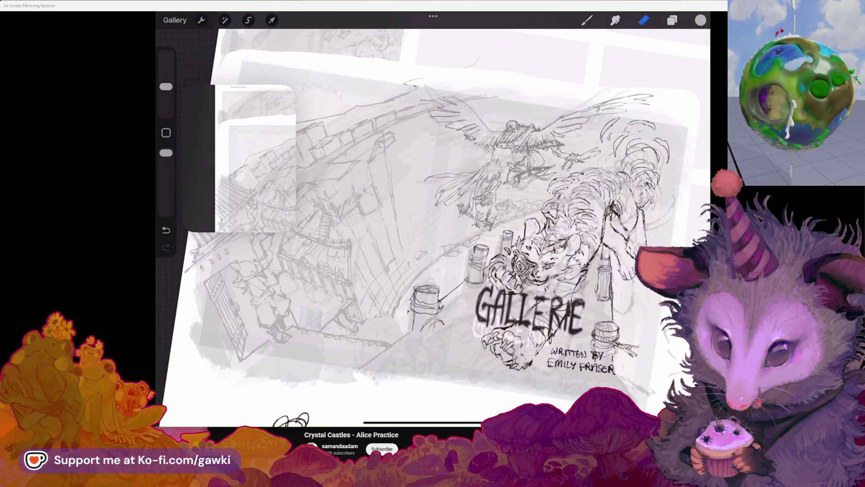
scroll(433, 223, up, 2)
Add small strokes near the bird's wing above the curved wall
key(b)
scroll(433, 223, up, 1)
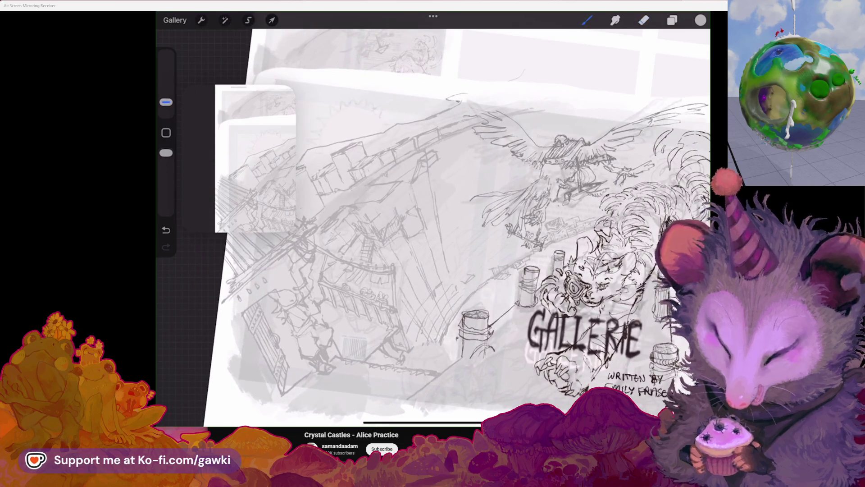
scroll(433, 224, up, 2)
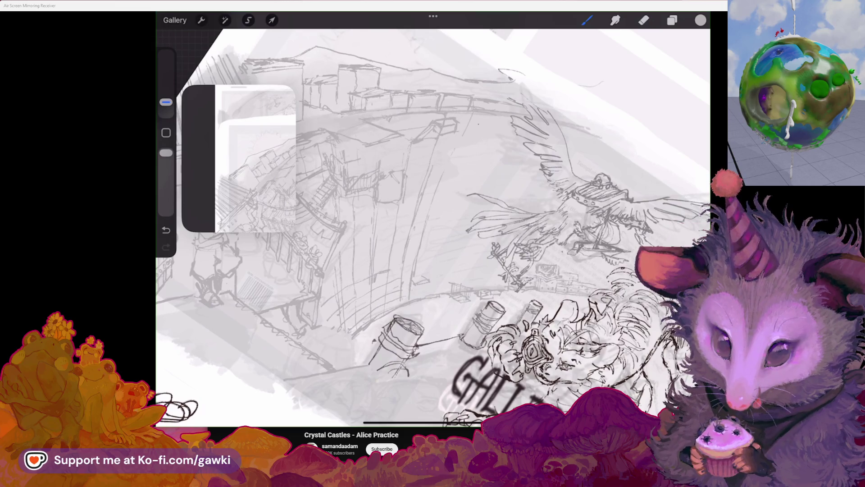
drag(468, 124, 472, 114)
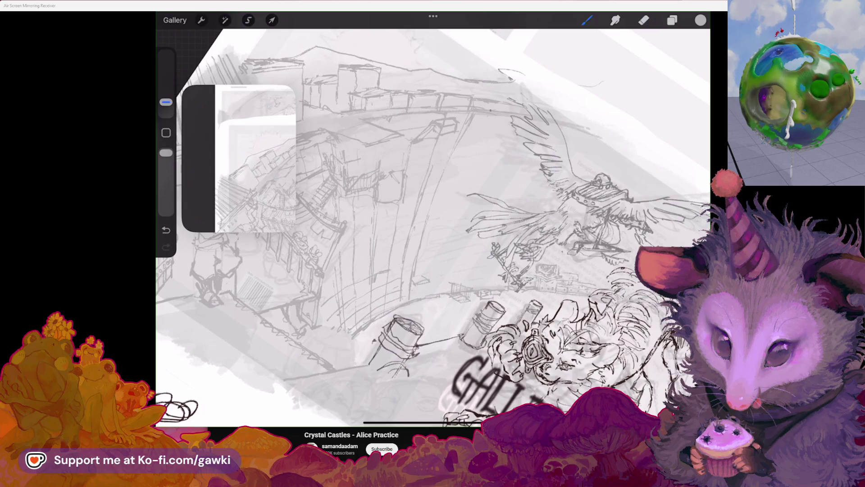
drag(480, 132, 489, 120)
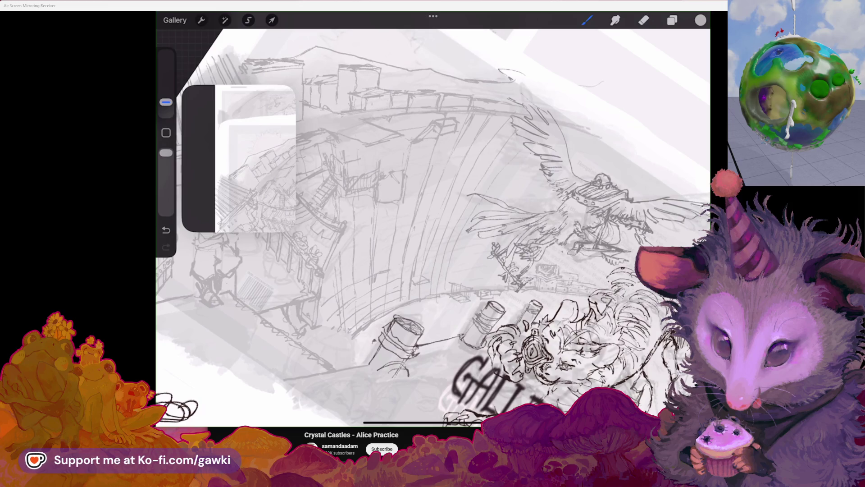
scroll(433, 223, down, 3)
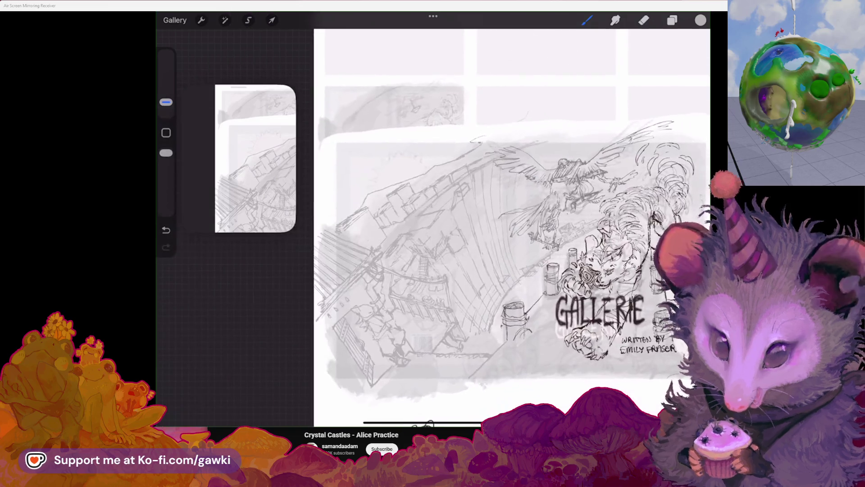
Undo the last two strokes, review the whole cover, and bring up the layers list
key(ctrl+z)
scroll(433, 230, up, 3)
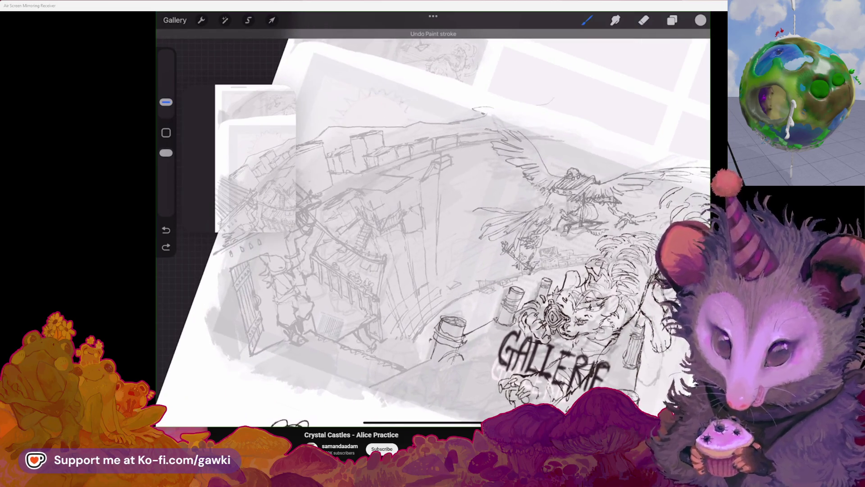
scroll(433, 229, up, 1)
scroll(433, 230, up, 1)
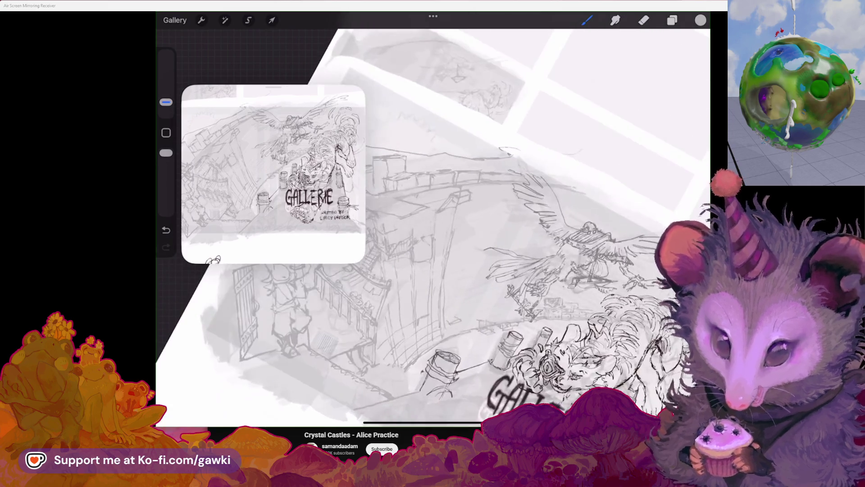
key(ctrl+z)
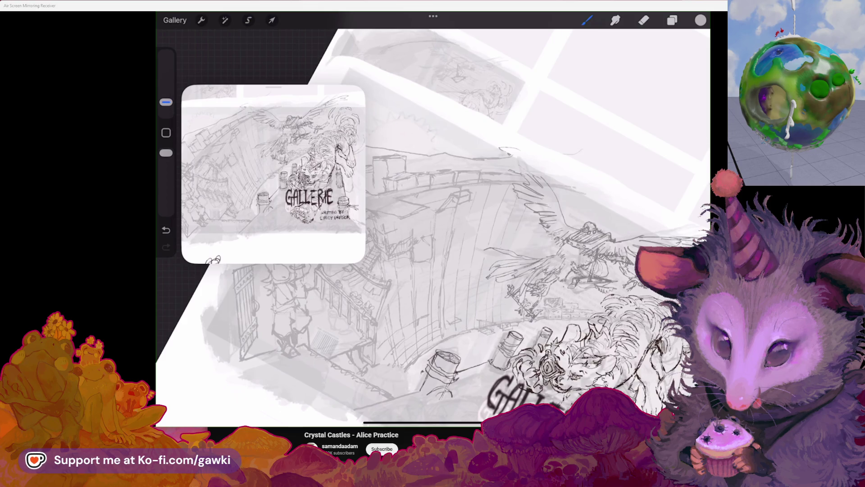
drag(514, 398, 521, 368)
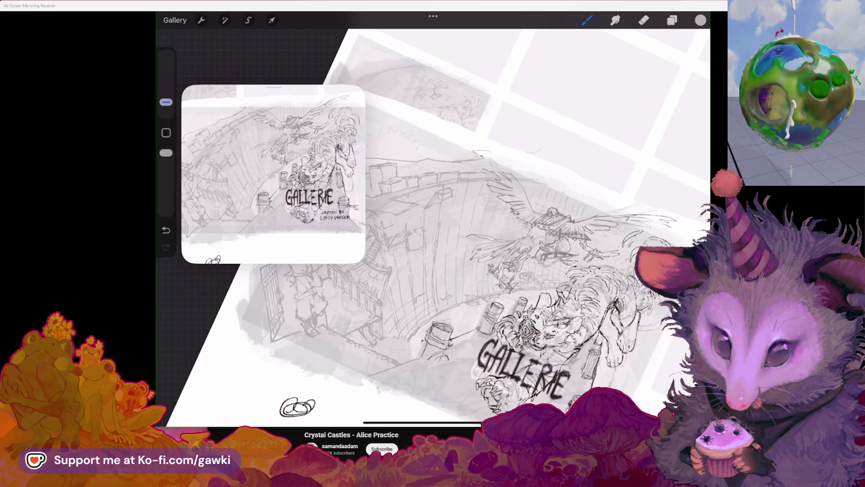
mouse_move(524, 369)
mouse_down()
mouse_move(580, 280)
mouse_move(507, 318)
mouse_move(511, 338)
mouse_move(511, 309)
mouse_move(569, 348)
mouse_move(574, 271)
mouse_move(580, 290)
mouse_move(531, 309)
mouse_move(551, 324)
mouse_move(545, 338)
mouse_up()
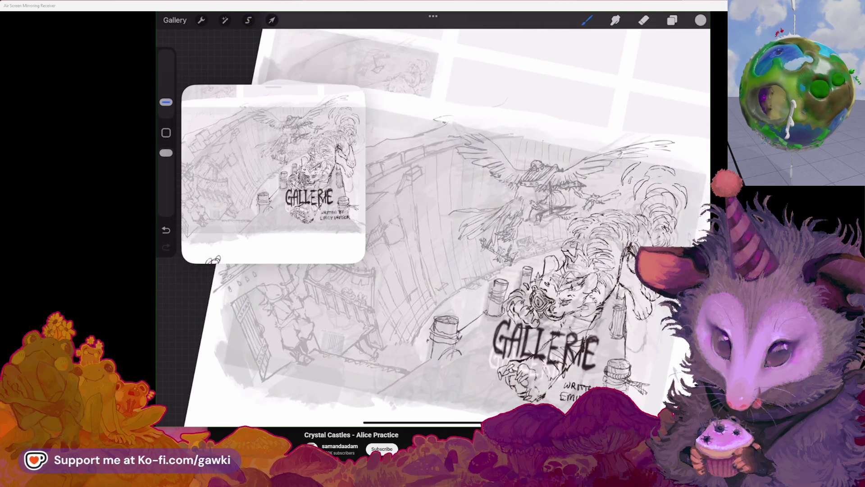
click(672, 20)
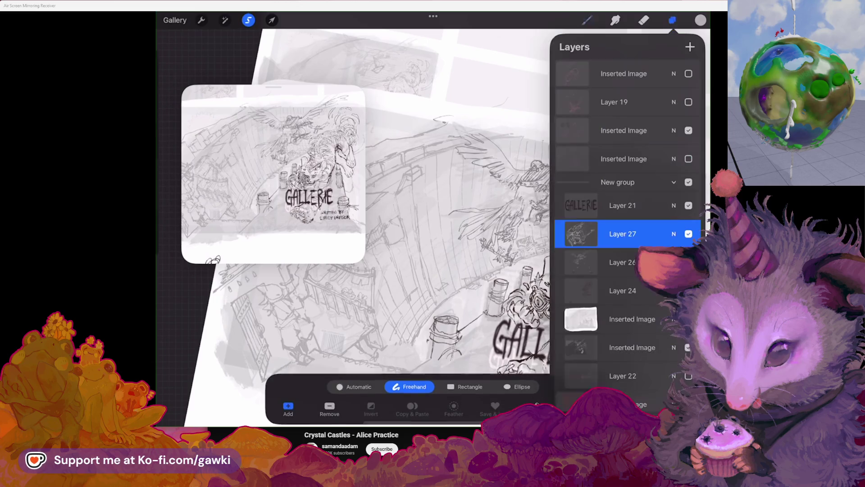
Freehand-select the tiger and bird sketch and enter Transform
click(689, 233)
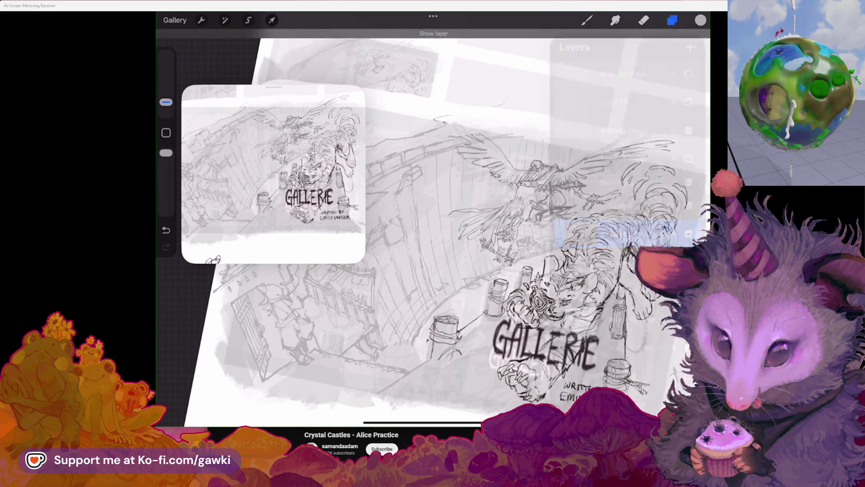
click(248, 20)
drag(556, 122, 436, 121)
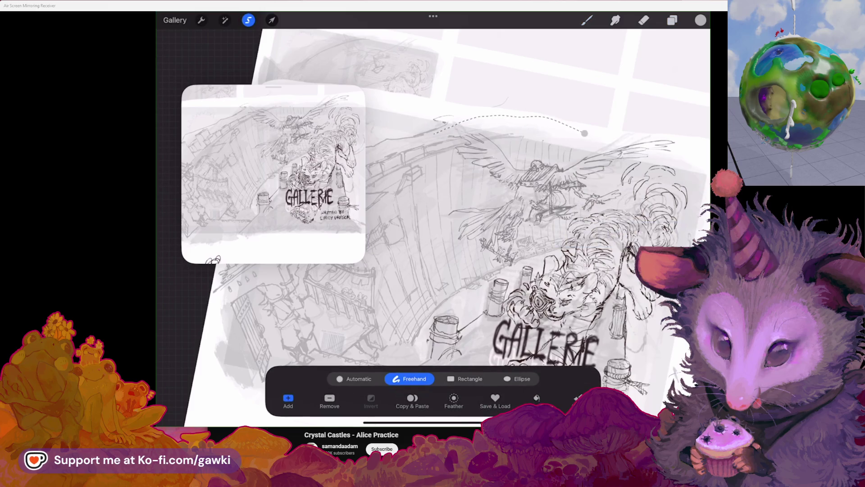
drag(439, 306, 514, 285)
click(272, 19)
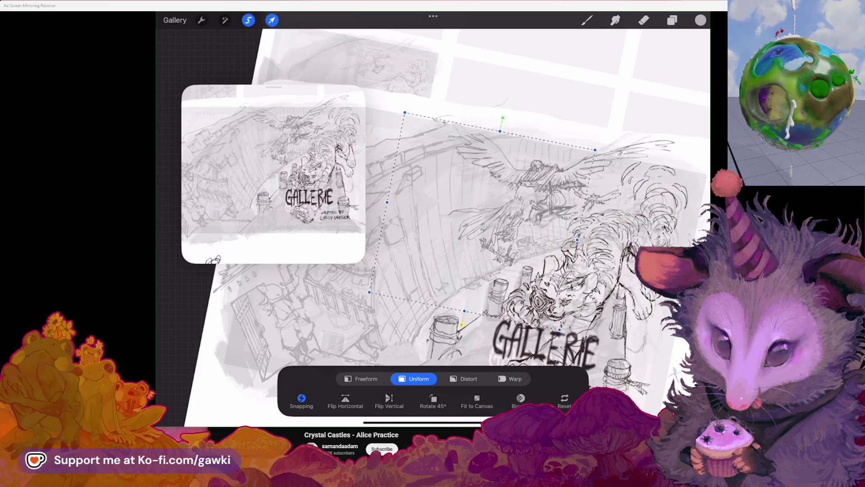
Warp the selection, stretching its upper-right corner outward, and commit
click(512, 378)
drag(406, 224, 414, 222)
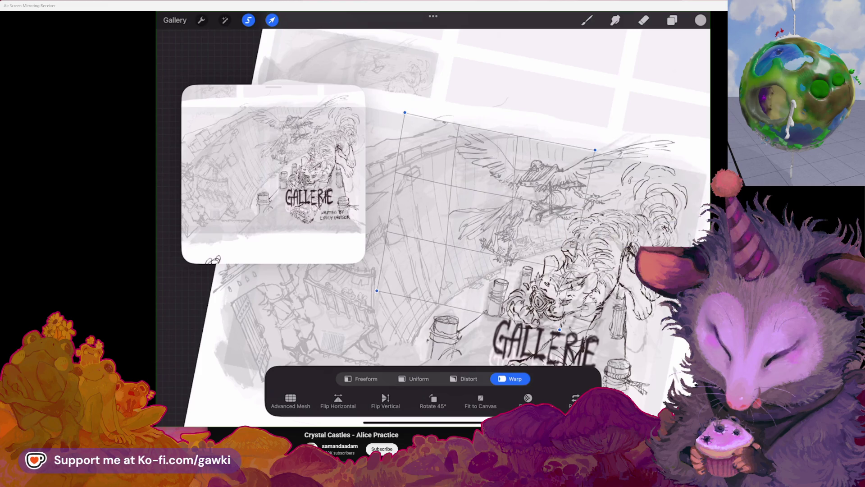
drag(513, 203, 517, 202)
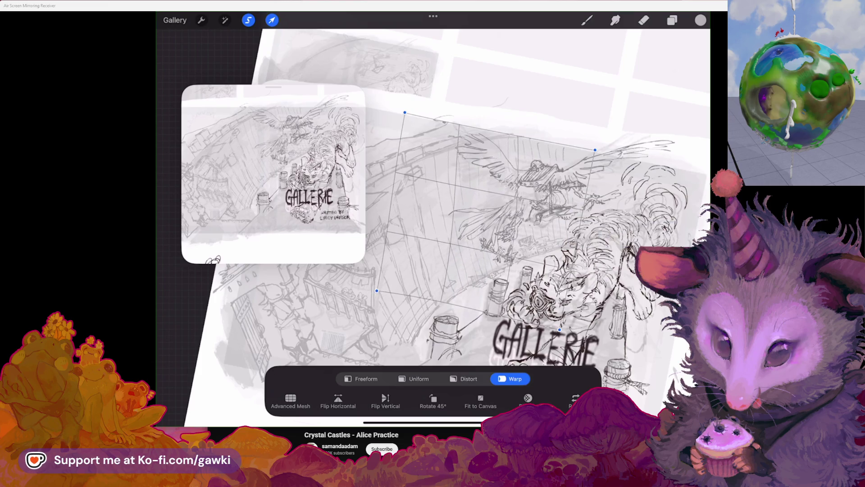
drag(598, 149, 611, 148)
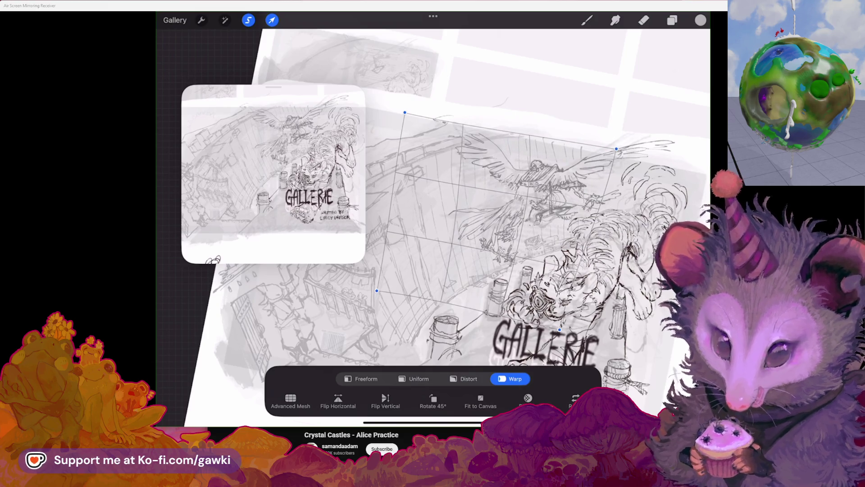
click(587, 20)
scroll(432, 227, up, 2)
Select the Eraser and zoom the reference preview in on the GALLERIE title area
click(644, 20)
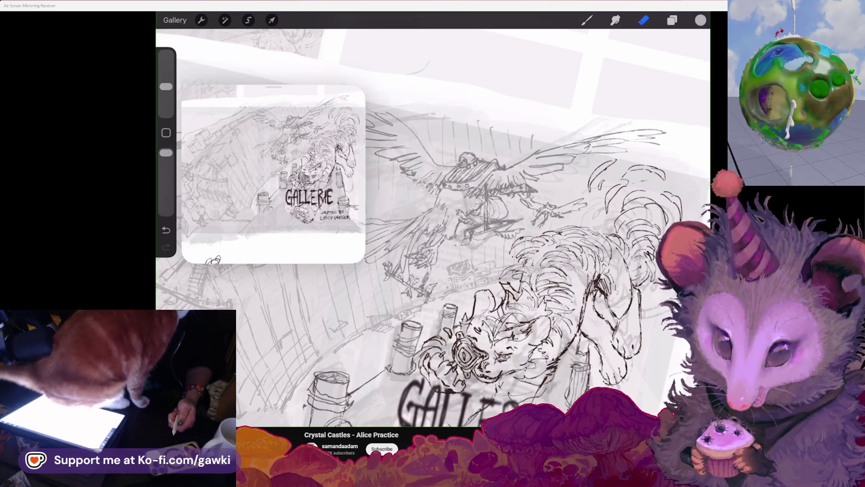
scroll(274, 173, up, 2)
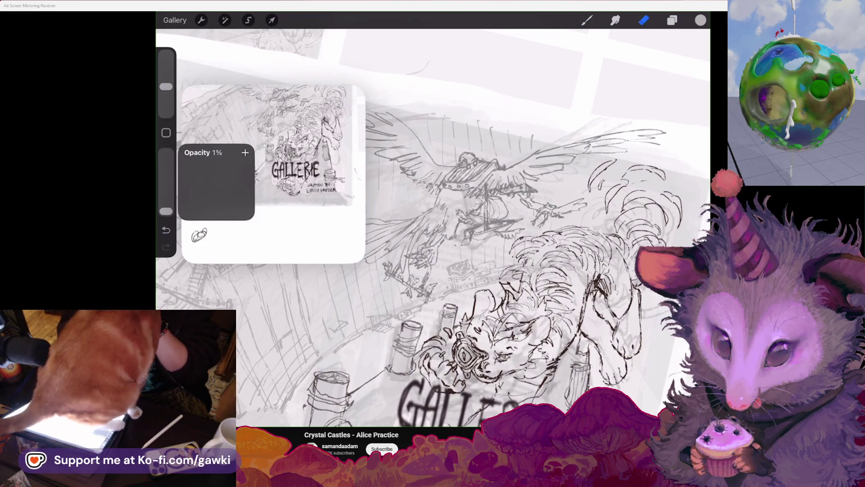
drag(473, 271, 463, 263)
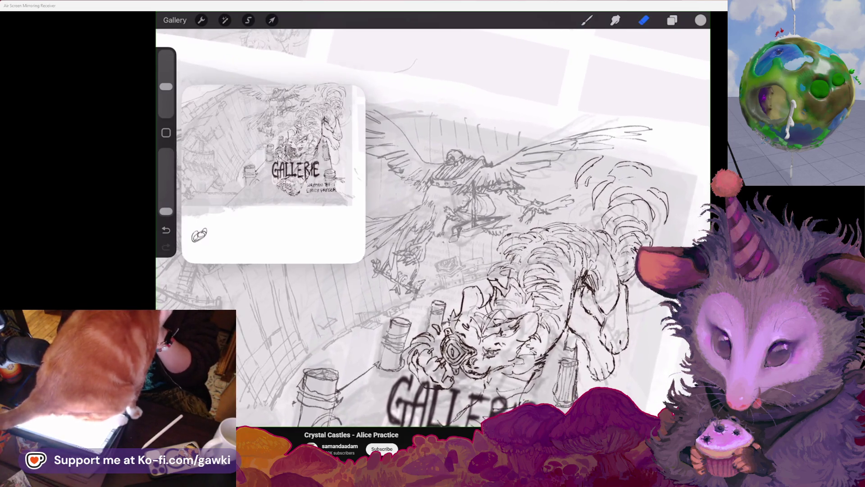
drag(473, 169, 419, 298)
drag(304, 135, 304, 138)
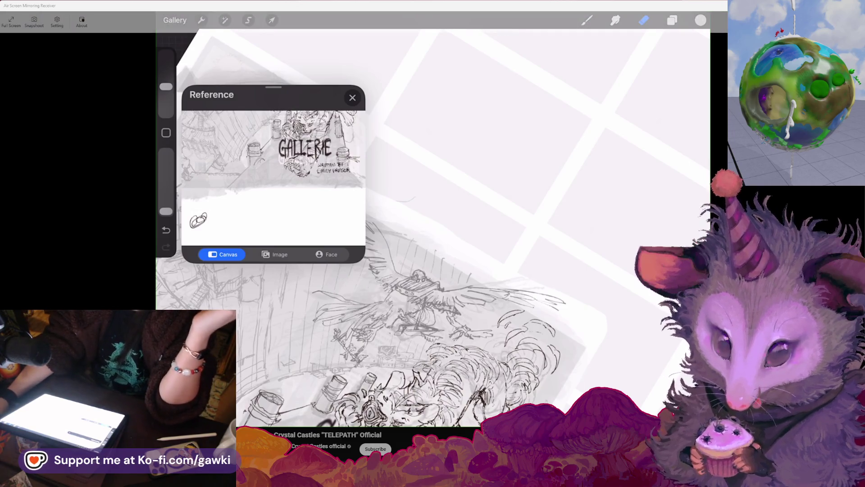
Show the Layers panel listing the sketch layers beneath the GALLERIE title layer
key(alt+Tab)
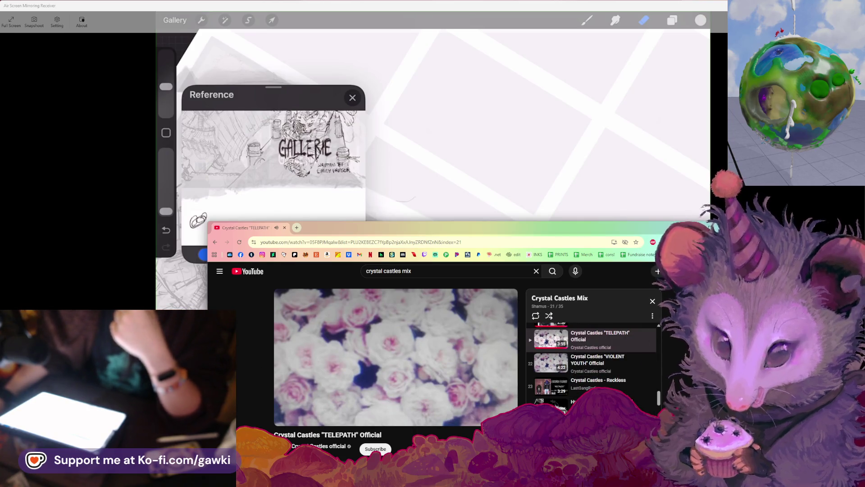
mouse_move(433, 16)
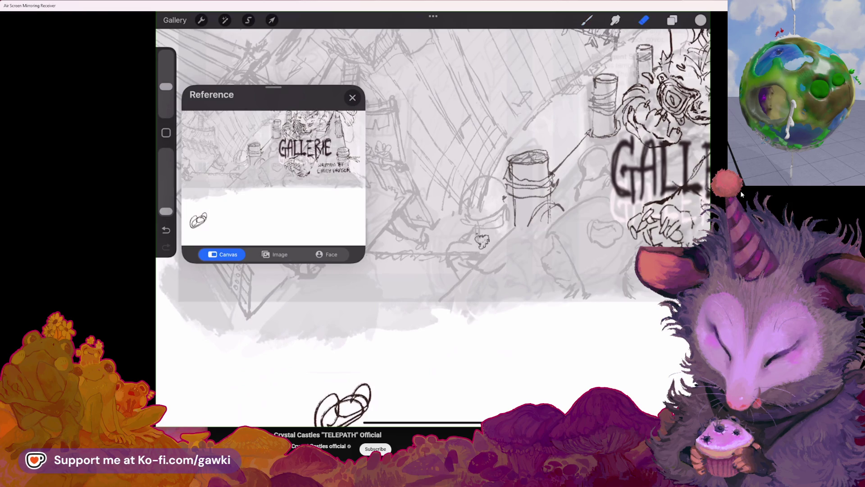
click(672, 19)
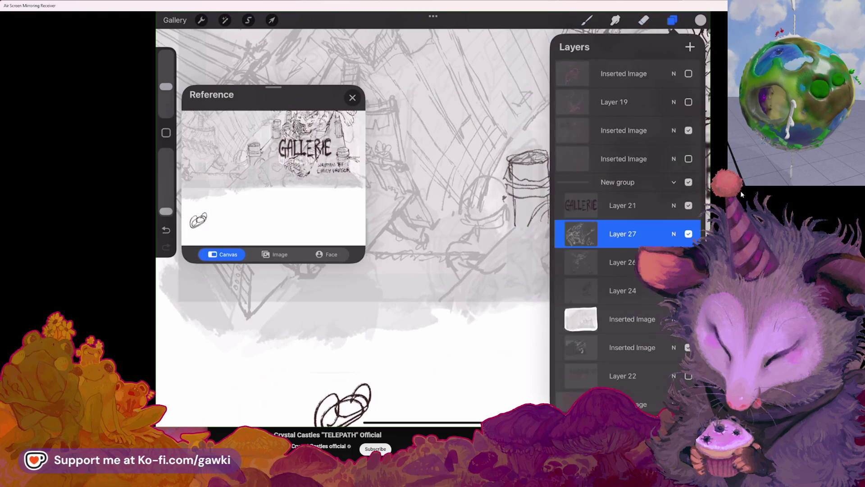
Check Layer 27's content, then erase stray pencil marks beside the barrel and around the small figure
click(688, 233)
click(643, 20)
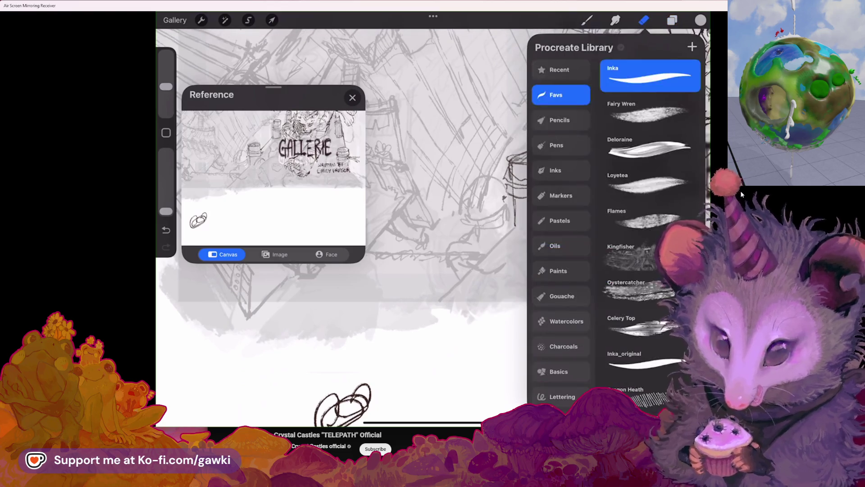
drag(166, 211, 165, 157)
drag(166, 87, 166, 100)
drag(477, 194, 492, 207)
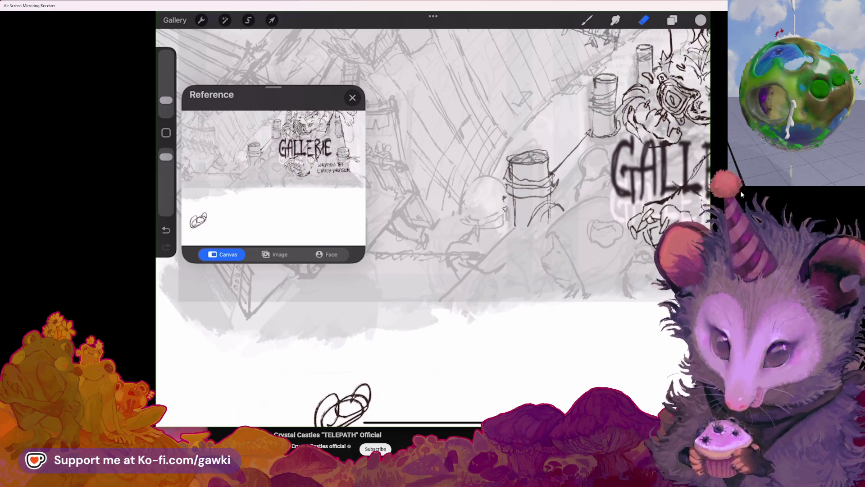
drag(166, 100, 166, 88)
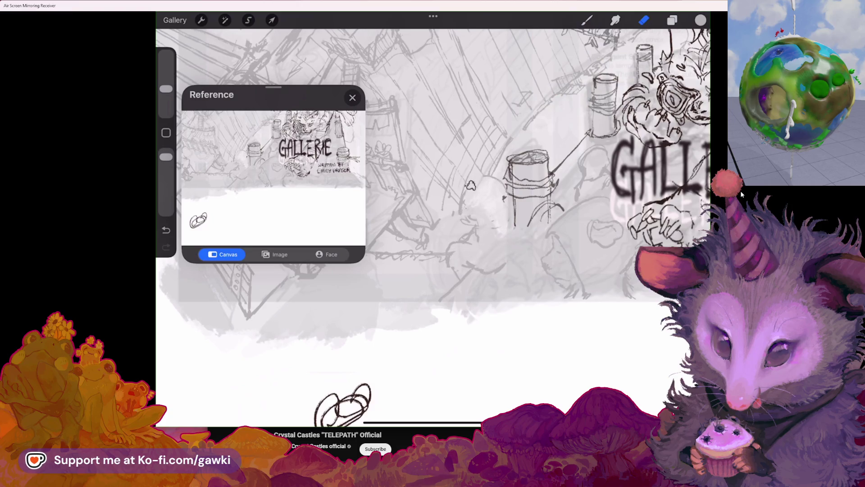
Return to the brush, undo the last curved stroke and bring the GALLERIE title into view
key(b)
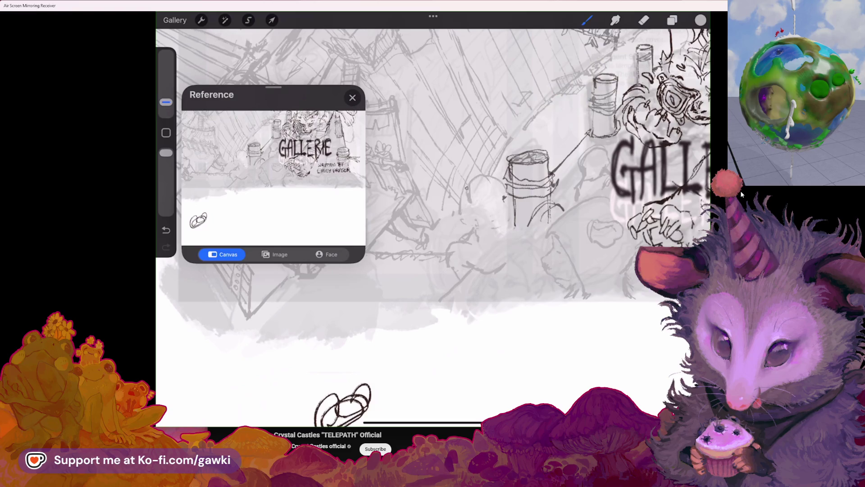
key(ctrl+z)
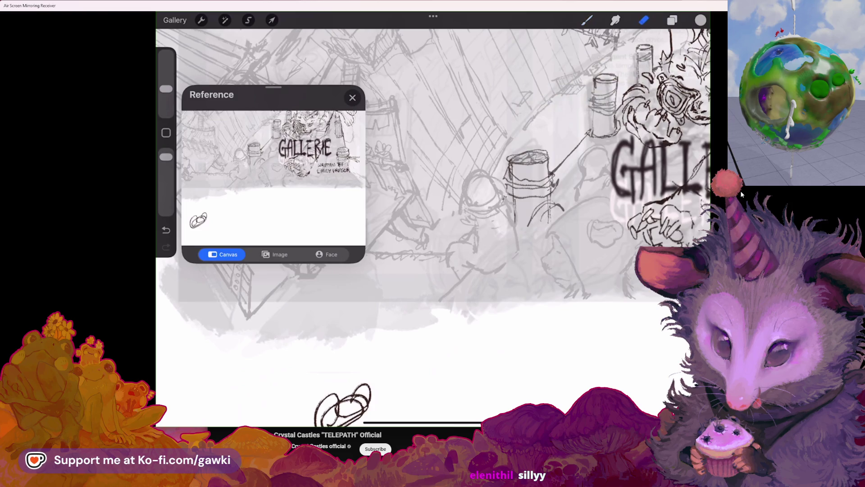
drag(512, 249, 405, 237)
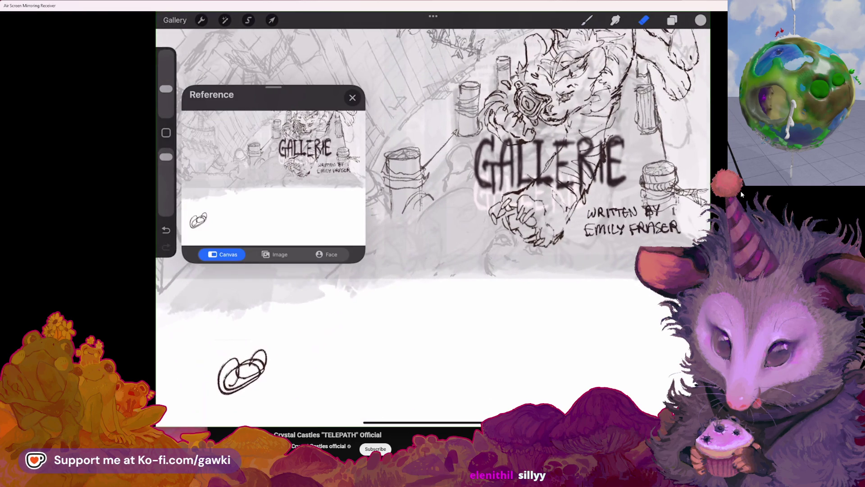
click(165, 230)
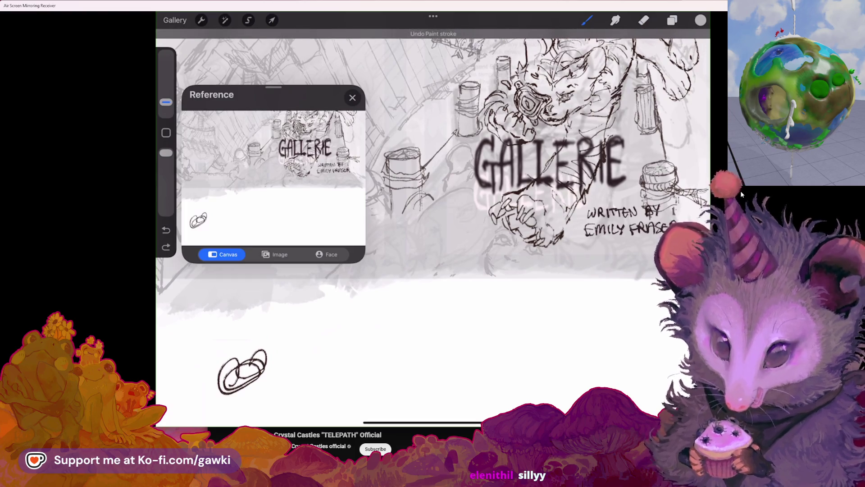
click(166, 246)
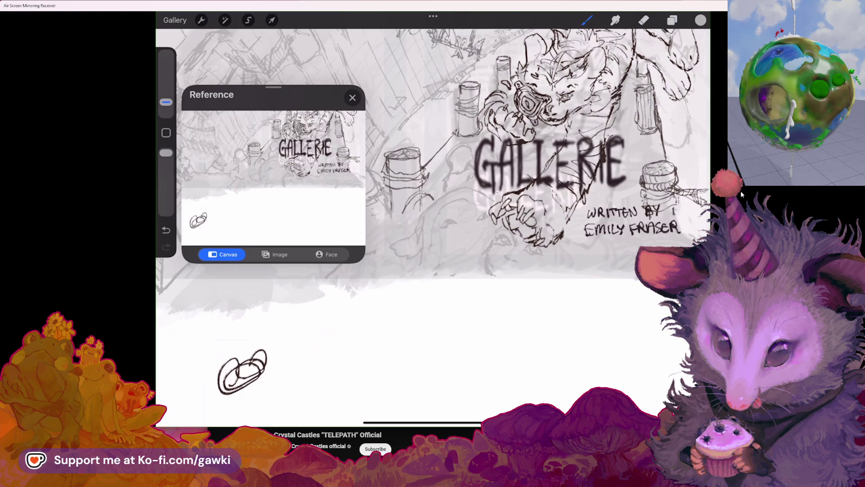
scroll(433, 223, up, 3)
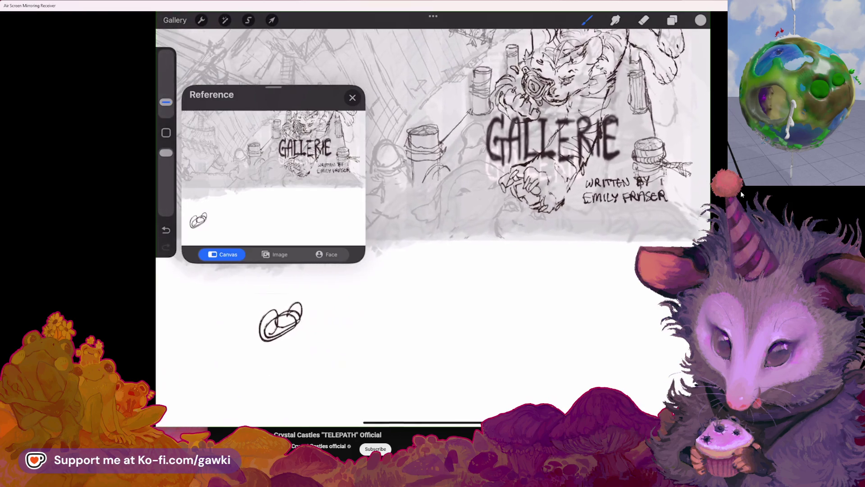
scroll(433, 223, up, 2)
Freehand-select the sketch below the GALLERIE title and shrink it uniformly, nudging it up and right
click(249, 19)
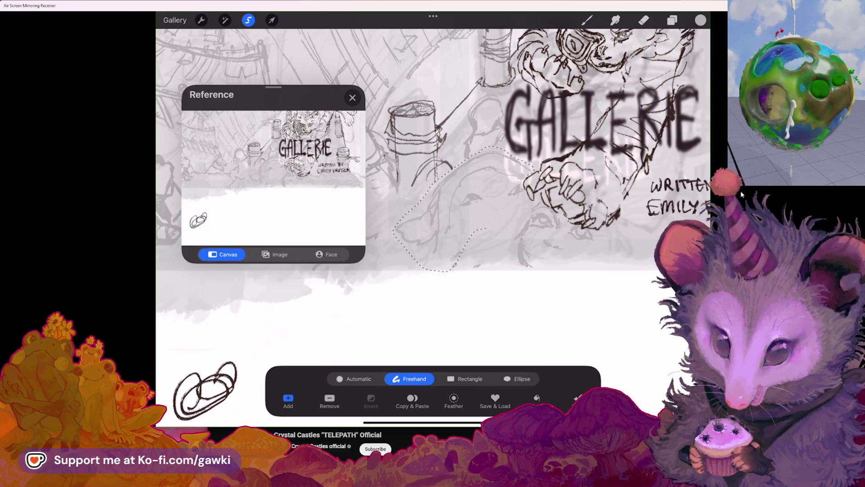
drag(534, 163, 486, 145)
click(272, 19)
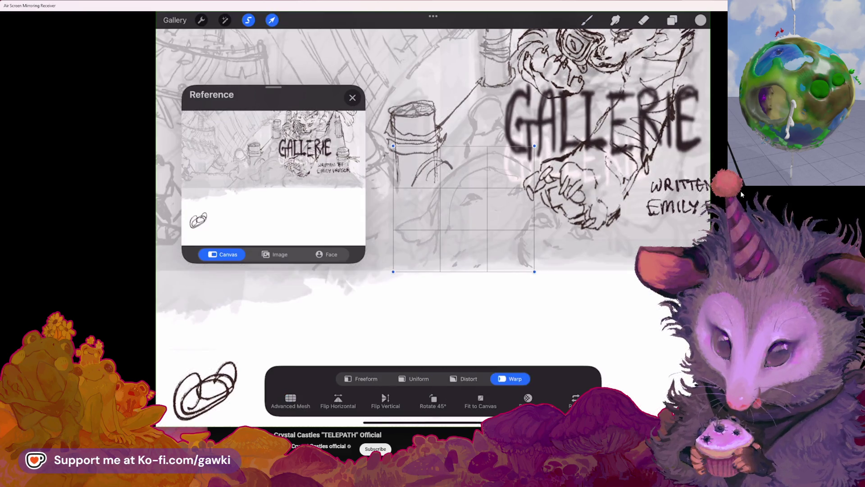
click(414, 379)
drag(534, 271, 515, 240)
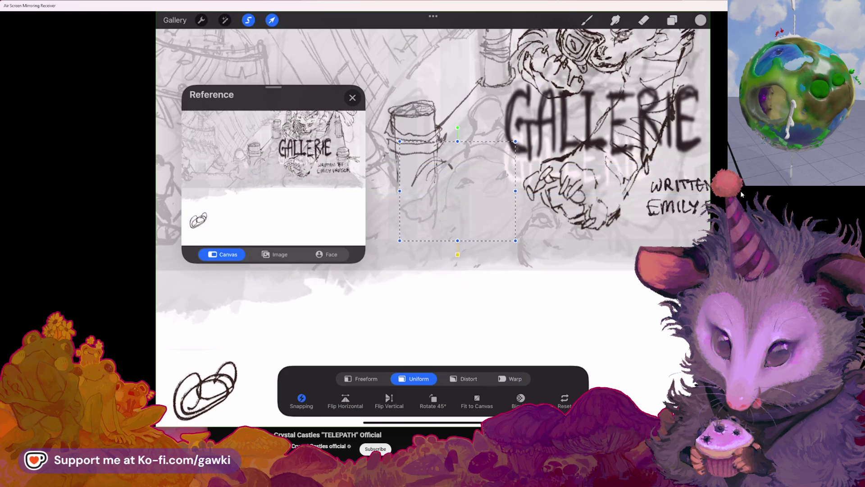
drag(400, 241, 415, 230)
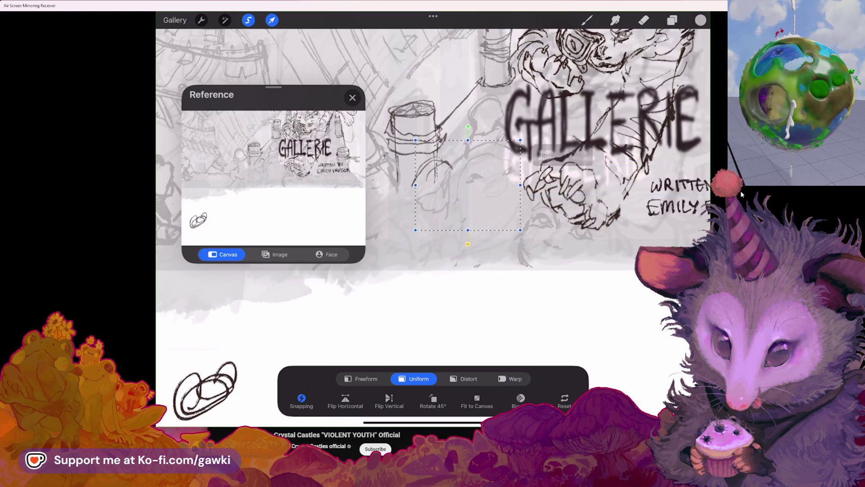
click(644, 20)
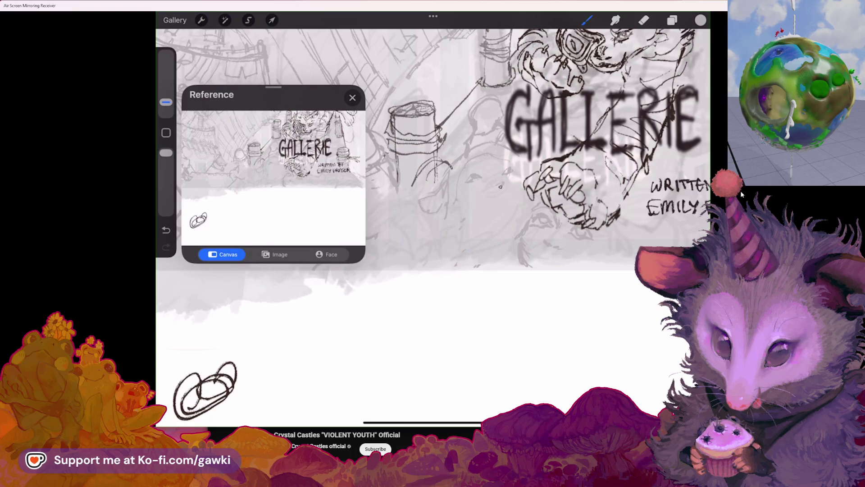
scroll(561, 160, up, 3)
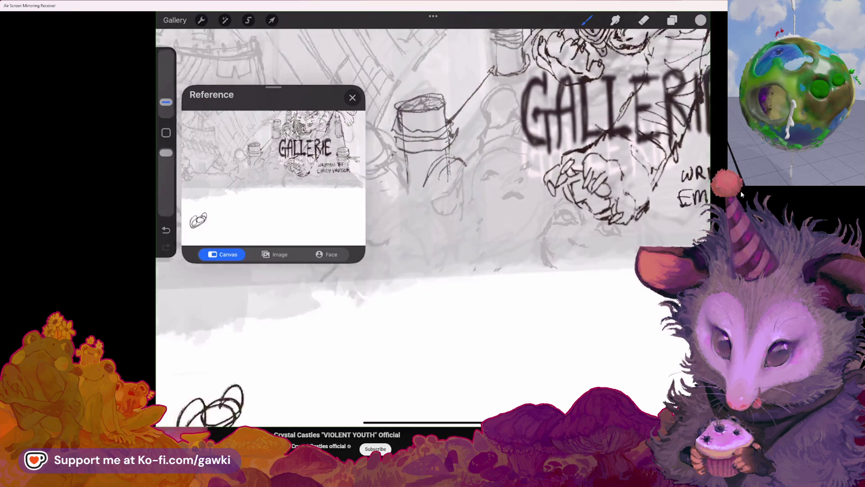
Undo a stray stroke, drop the new freehand selection and bring up the brush library
drag(433, 203, 480, 162)
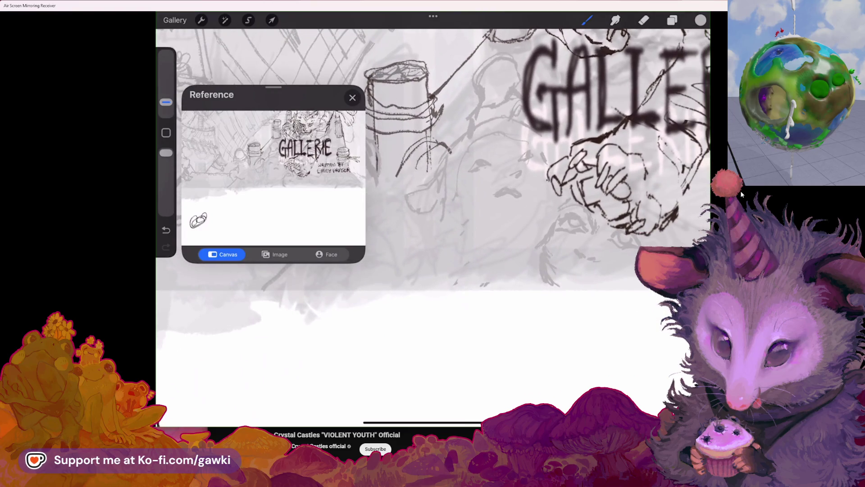
key(ctrl+z)
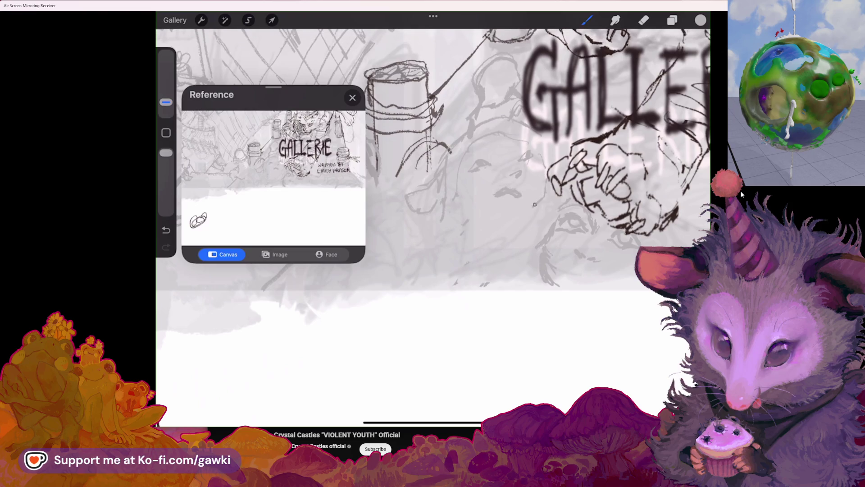
scroll(433, 204, down, 3)
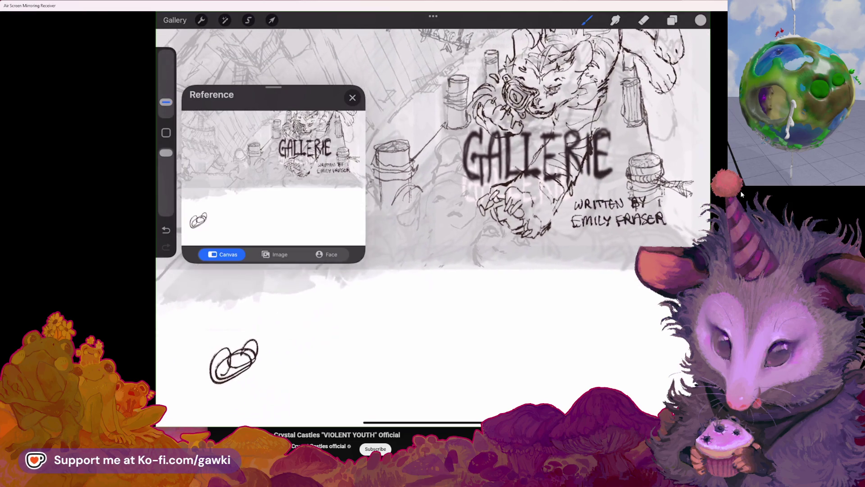
key(s)
key(ctrl+z)
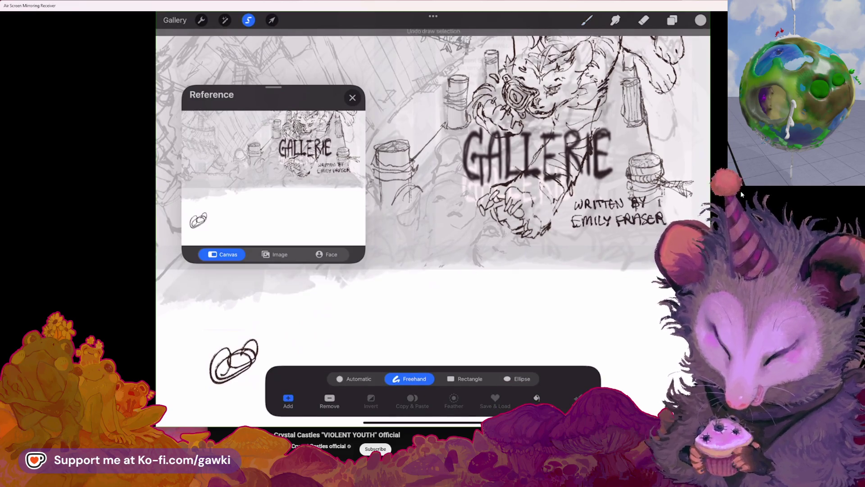
scroll(433, 203, up, 3)
key(b)
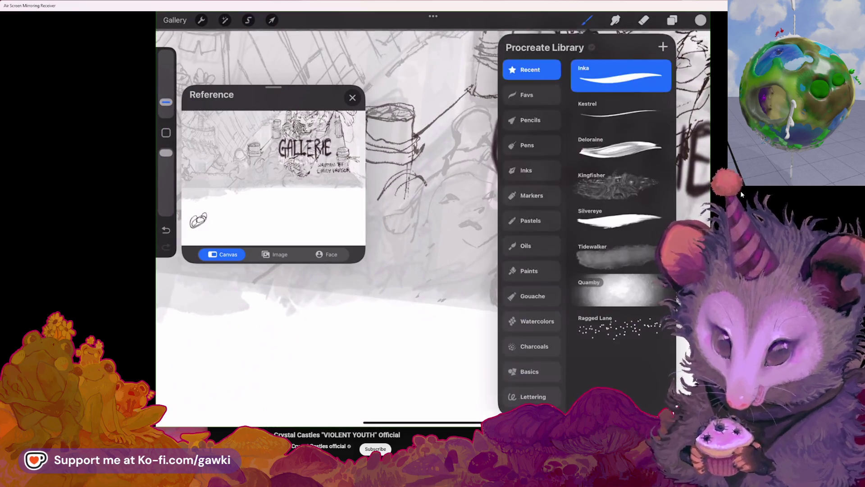
Undo three recent strokes on the WRITTEN BY lettering and lay down a small ink mark
key(ctrl+z)
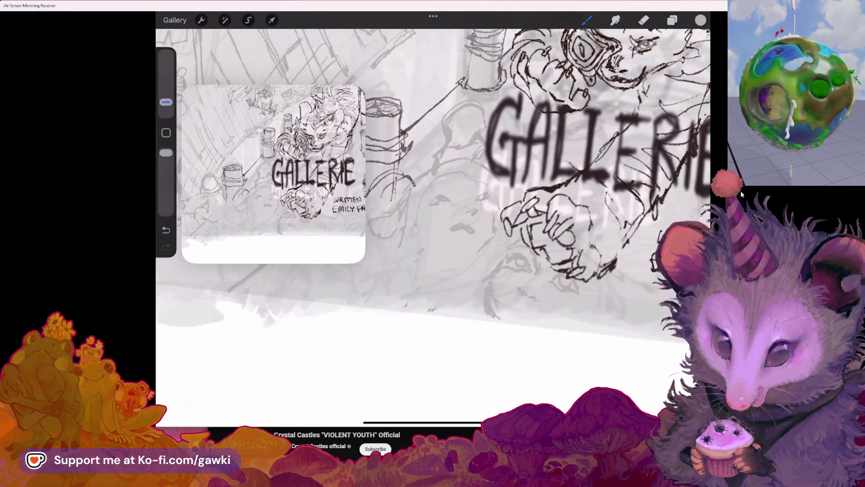
key(ctrl+z)
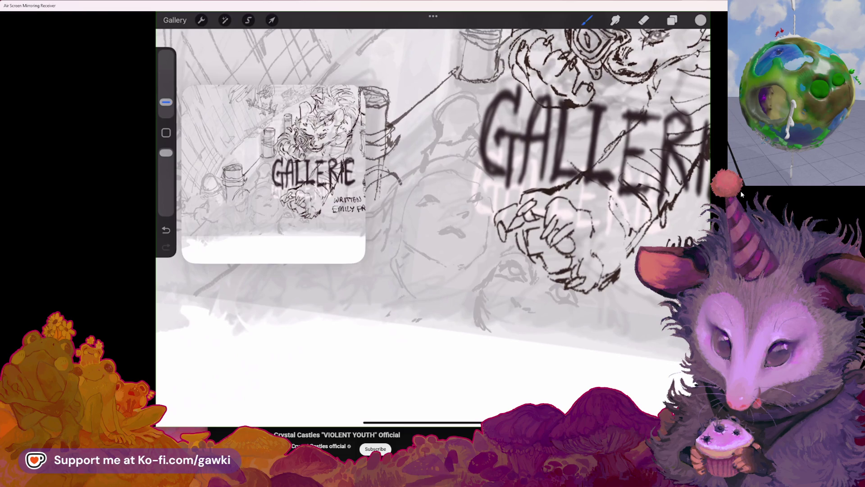
key(ctrl+z)
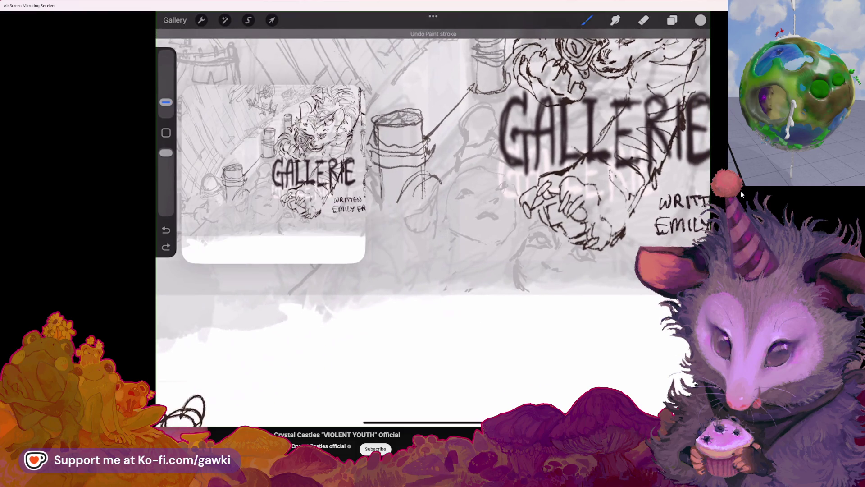
click(433, 264)
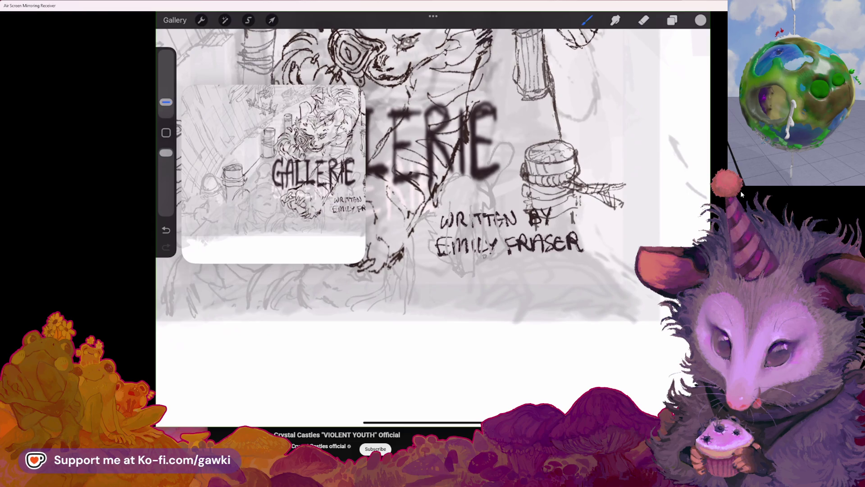
scroll(433, 182, right, 2)
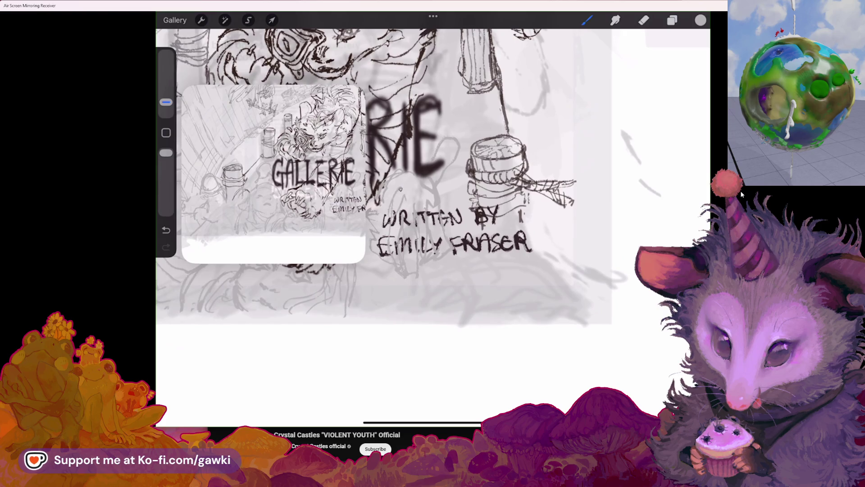
Redraw a short ink stroke on the author credit and erase stray marks near FRASER
key(e)
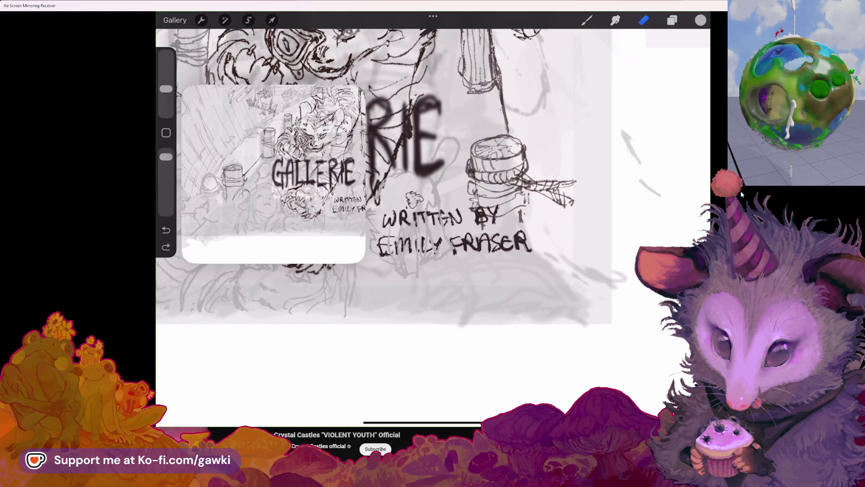
key(b)
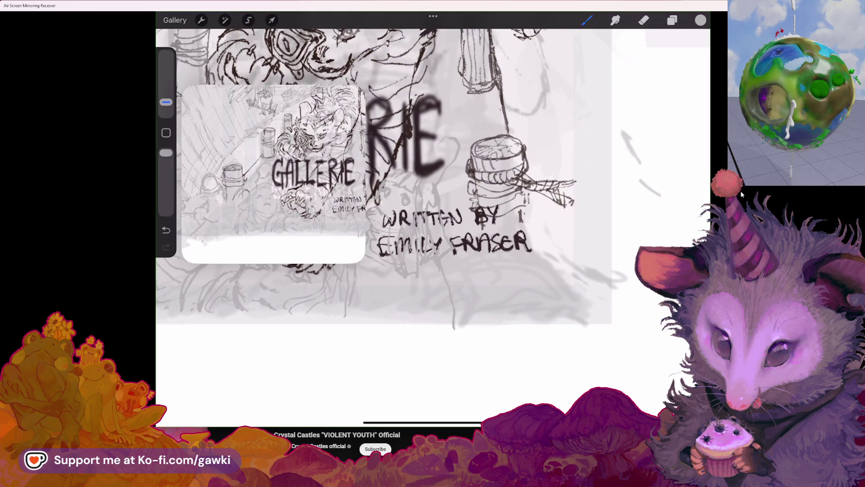
key(ctrl+z)
drag(497, 244, 503, 274)
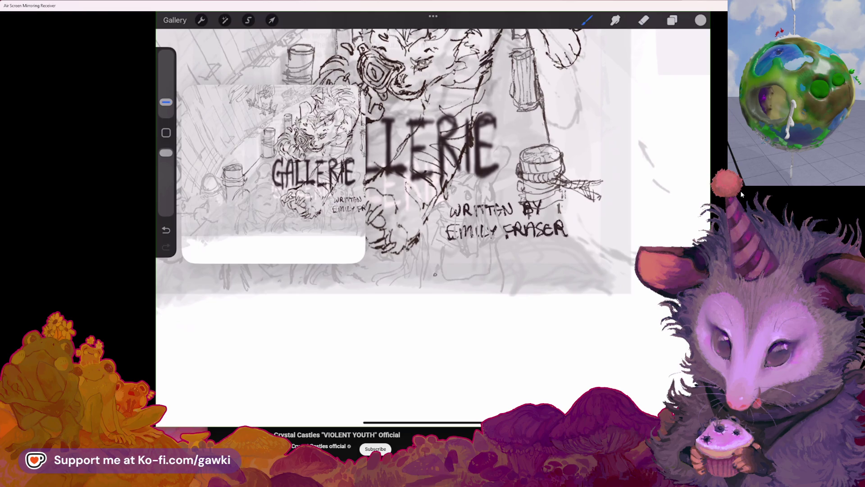
key(e)
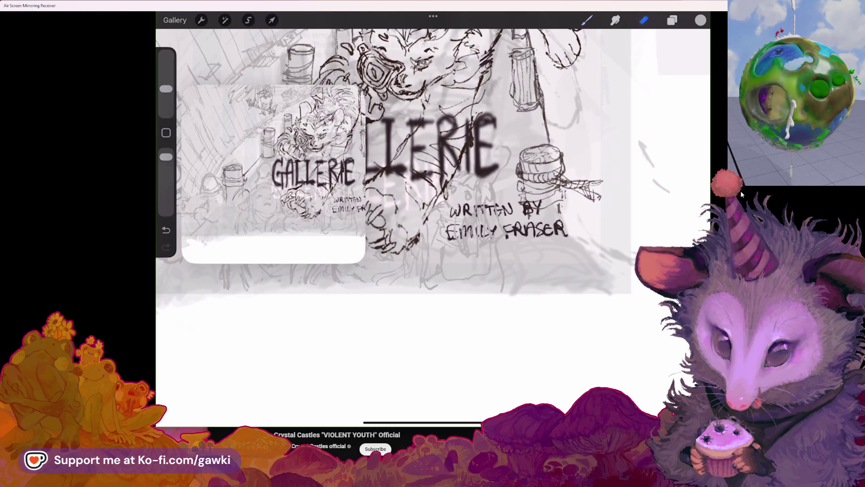
drag(480, 230, 514, 254)
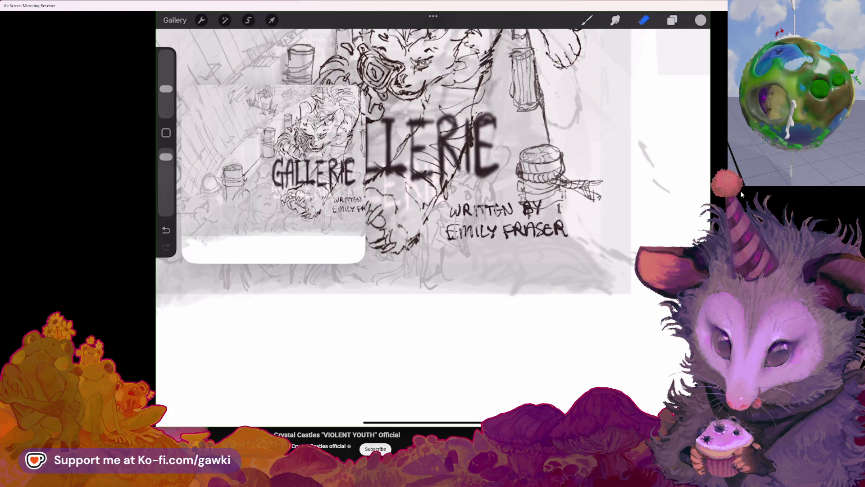
scroll(400, 163, down, 2)
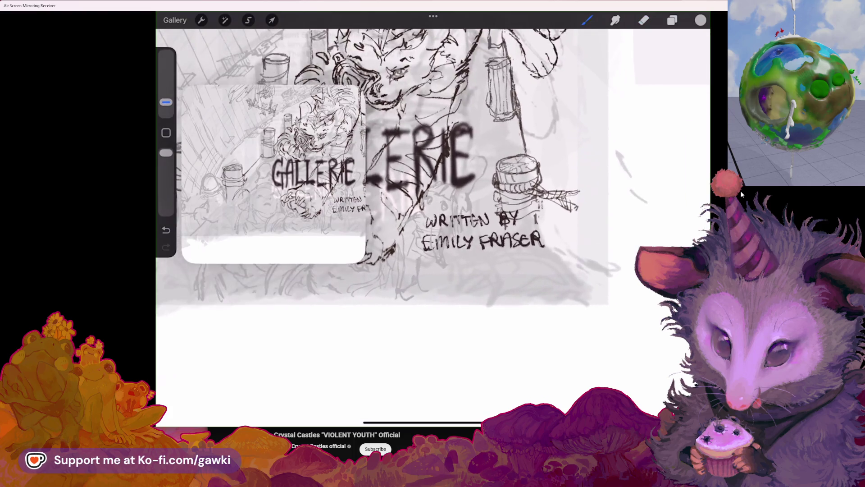
Re-ink a stroke of the title lettering, undo it, and bring up the Layers panel
key(b)
drag(334, 161, 347, 187)
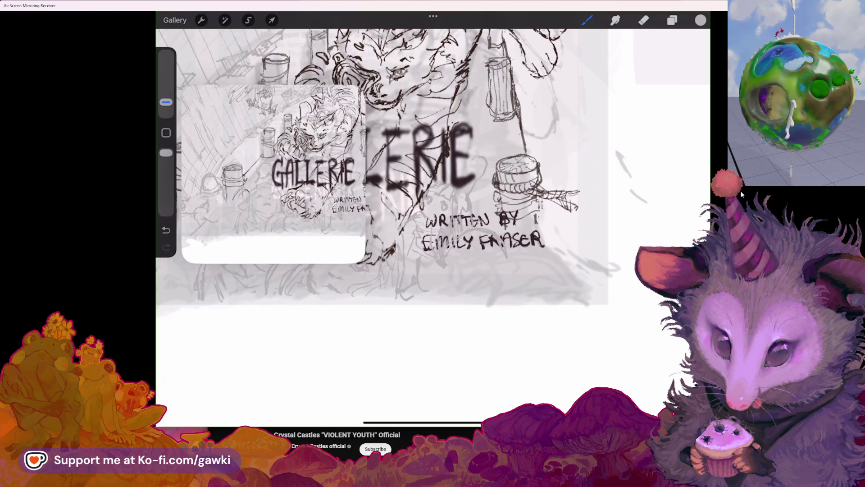
key(ctrl+z)
key(l)
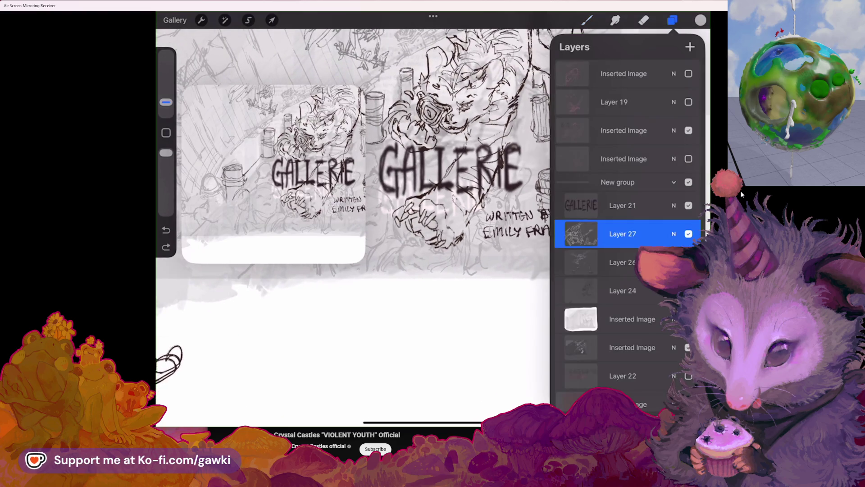
Redo the undone stroke, then move Layer 24 up to sit just below Layer 21 in the group
key(ctrl+shift+z)
click(623, 262)
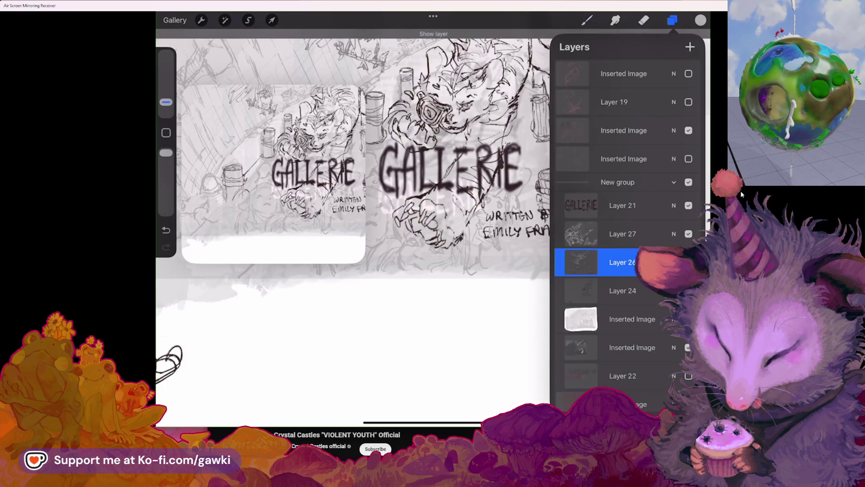
click(622, 290)
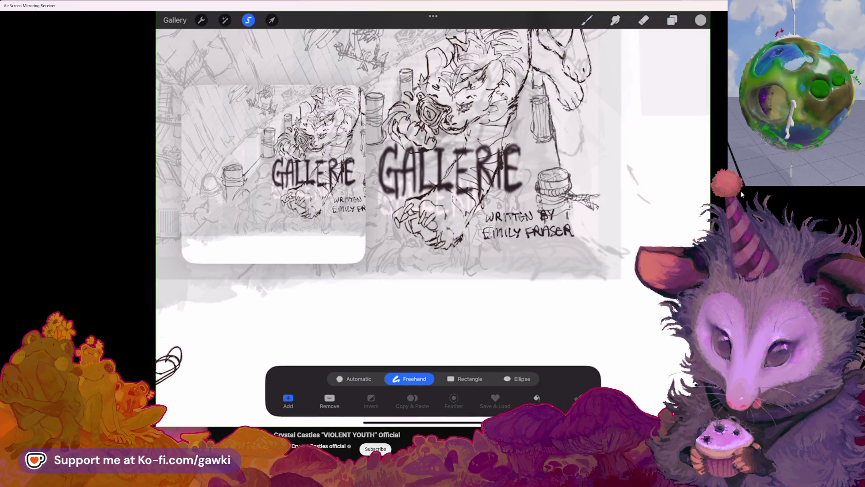
click(673, 20)
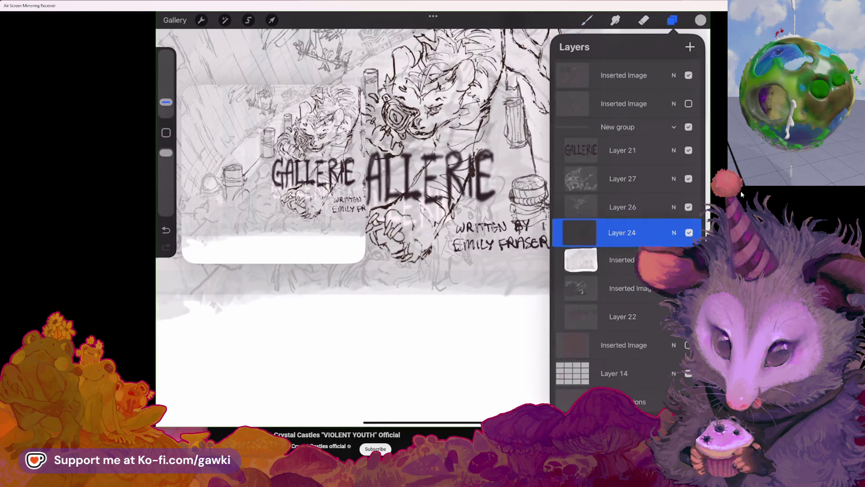
drag(622, 236, 622, 178)
scroll(351, 202, up, 2)
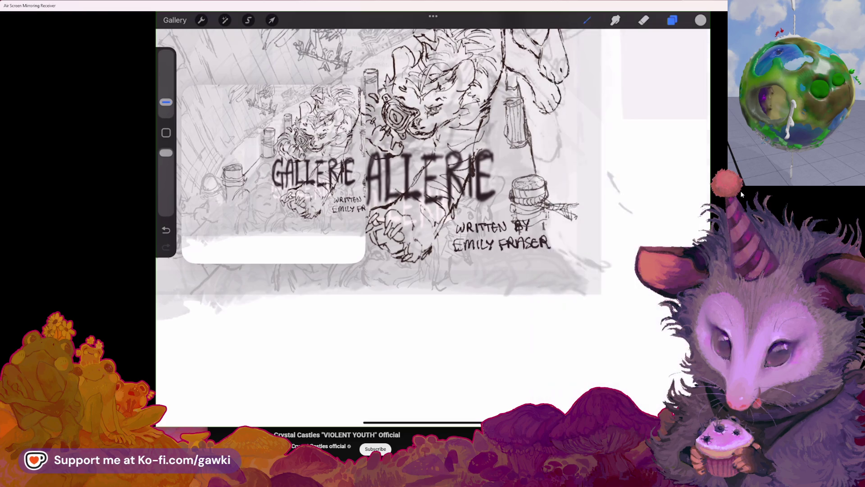
Make Layer 27 the active layer and close the Layers panel to resume drawing
click(671, 19)
click(621, 262)
click(588, 20)
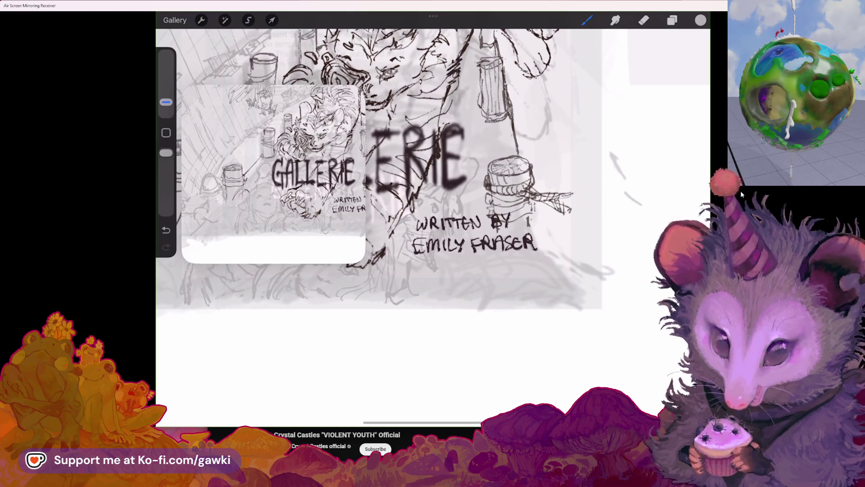
scroll(433, 169, down, 2)
Make a small test scribble in the blank space below the cover art
drag(203, 355, 247, 338)
scroll(433, 170, down, 1)
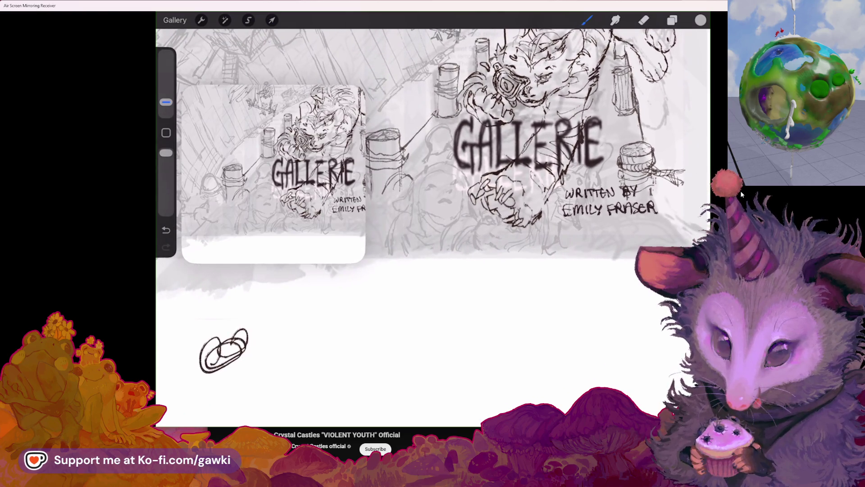
scroll(431, 129, up, 3)
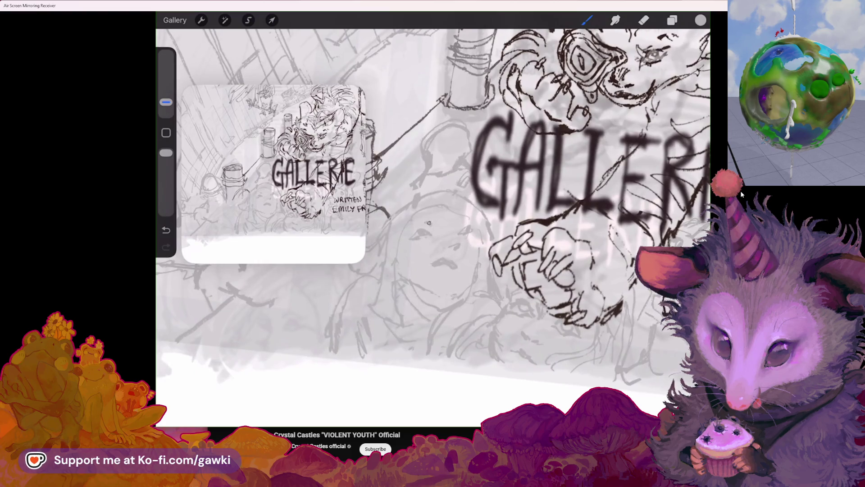
scroll(433, 169, down, 3)
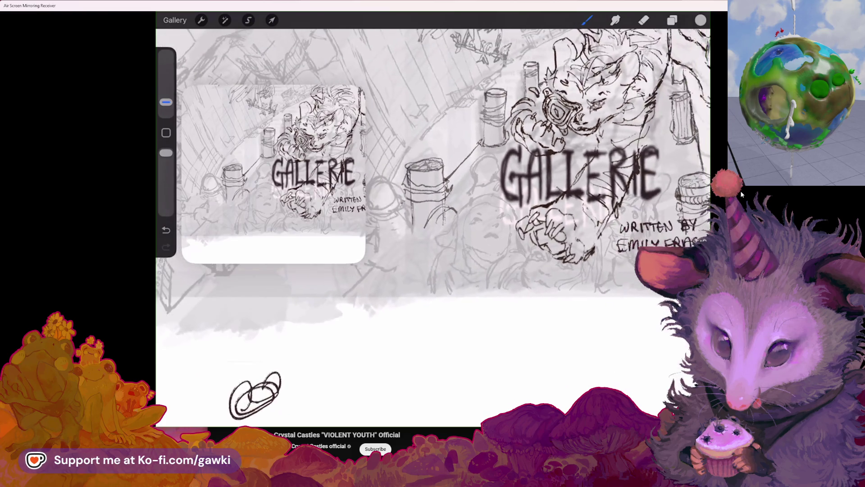
scroll(433, 169, up, 2)
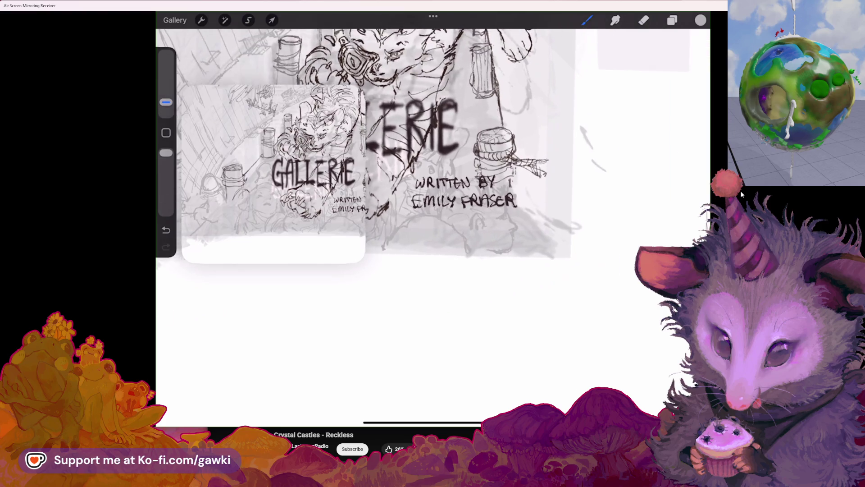
Alternate eraser and ink brush to tidy and darken the WRITTEN BY EMILY FRASER letters
key(e)
key(b)
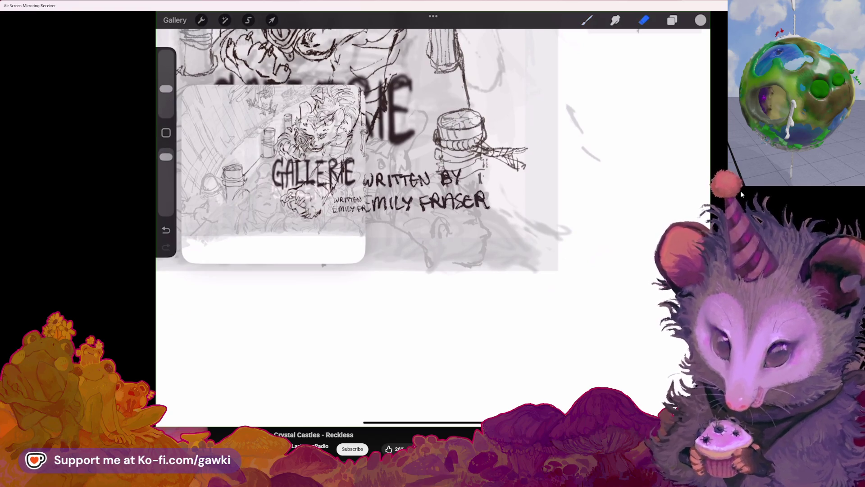
key(e)
key(b)
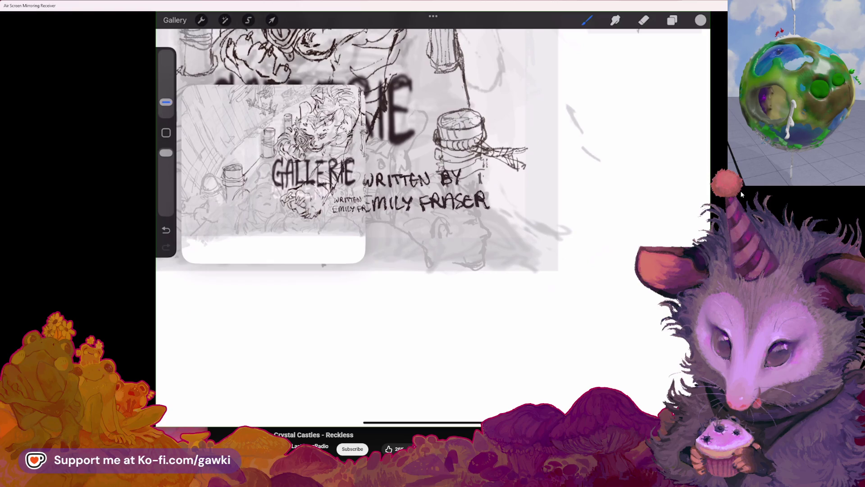
key(e)
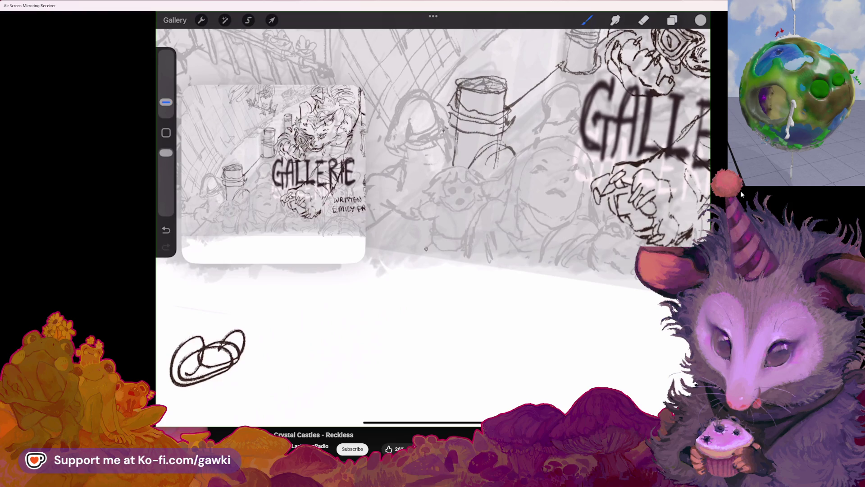
Undo the most recent paint stroke on the cover sketch
key(ctrl+z)
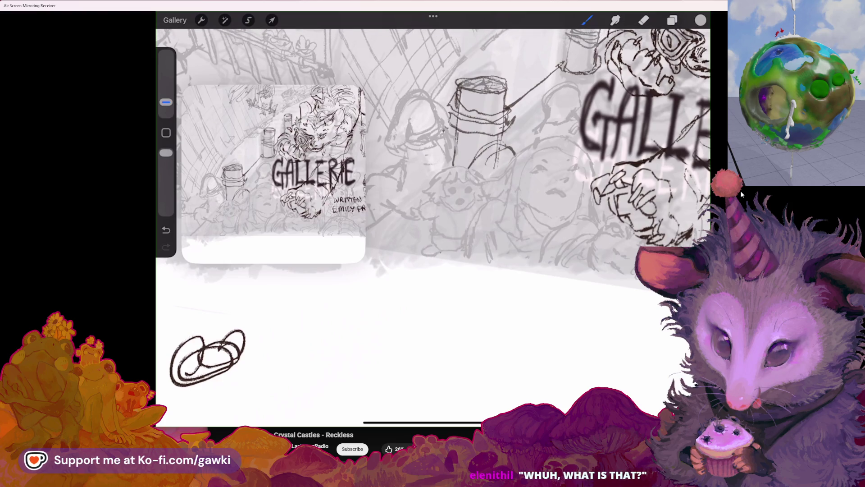
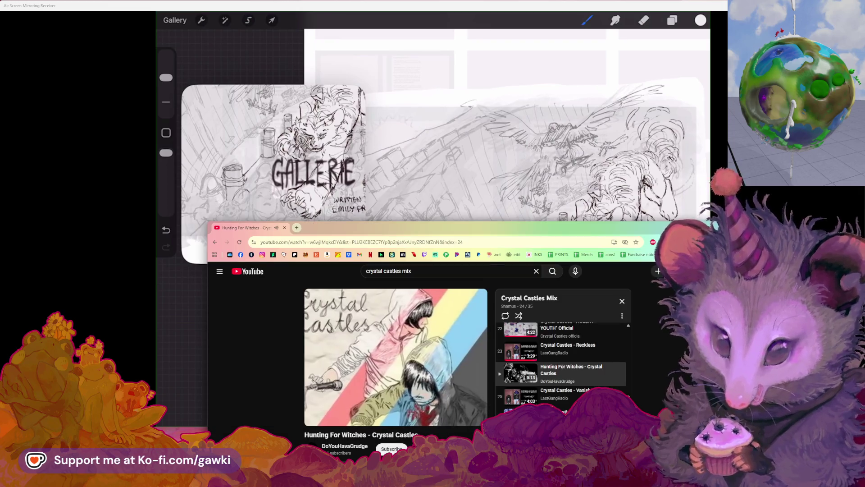
Dismiss the YouTube playlist window to bring the GALLERIE sketch canvas back into view
click(486, 225)
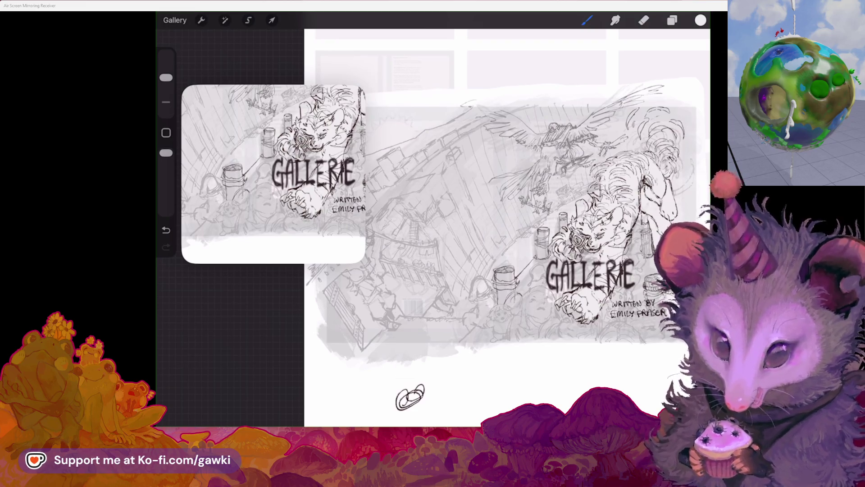
scroll(434, 223, up, 2)
scroll(433, 224, up, 2)
scroll(432, 223, up, 2)
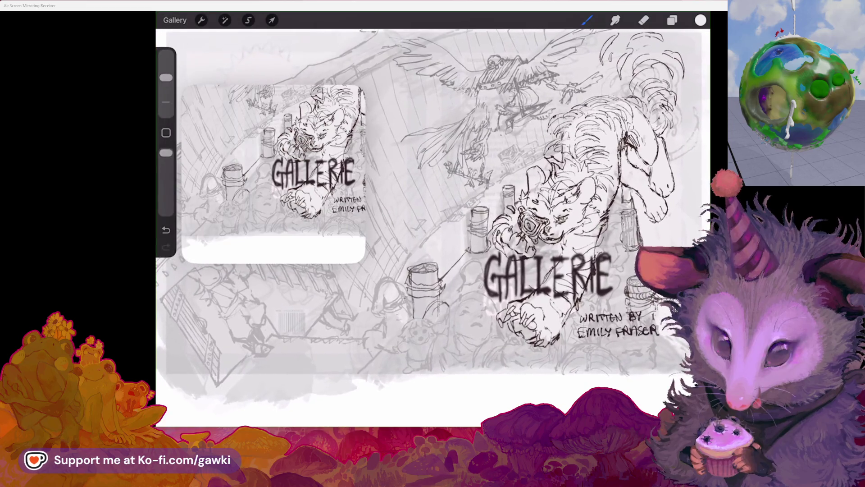
scroll(432, 223, up, 1)
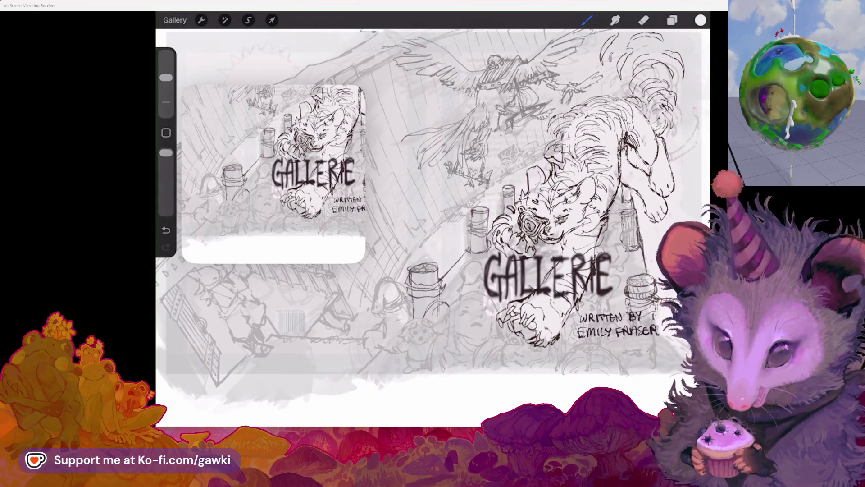
scroll(433, 228, up, 1)
scroll(433, 228, up, 1)
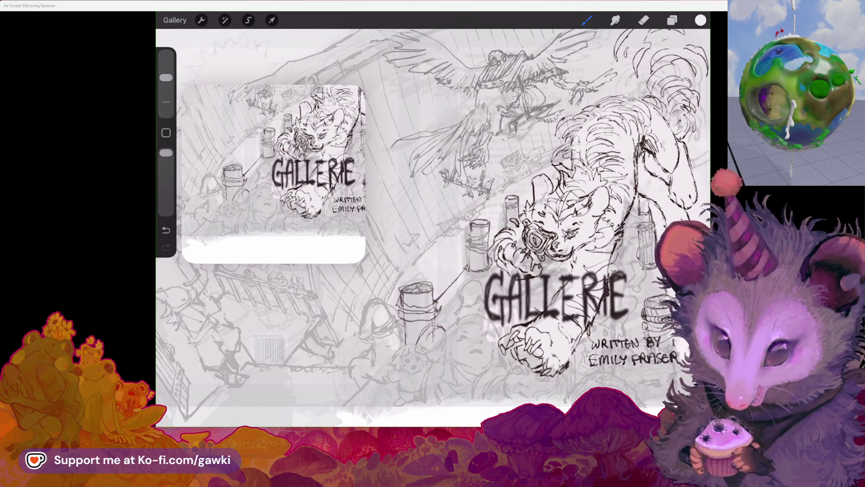